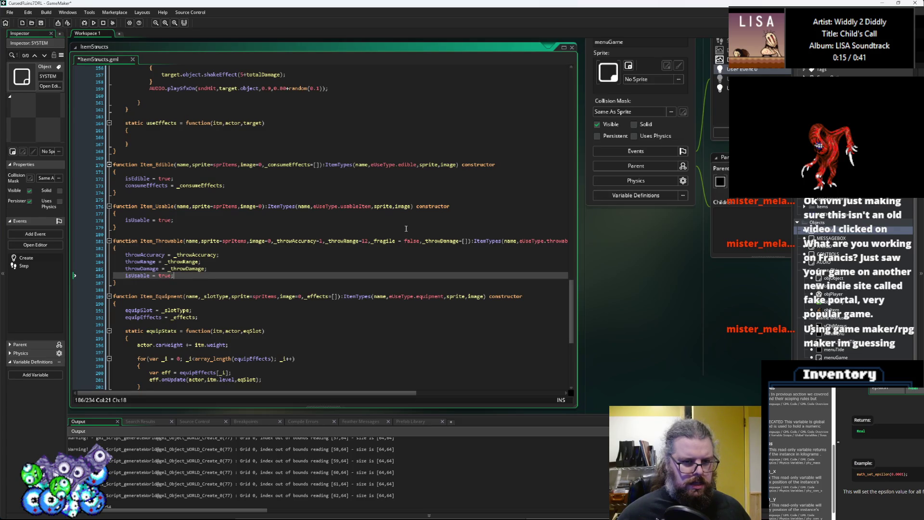
Step: Default Item_Throwable's _fragile argument to true and add an isFragile line after isUsable
{"action": "double_click", "coordinate": [406, 241]}
{"action": "type", "text": "true"}
{"action": "key", "text": "Down"}
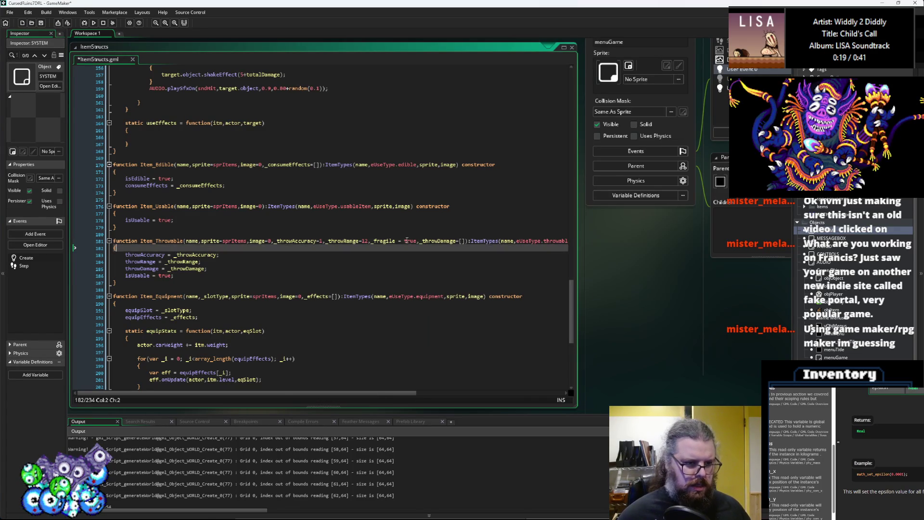
{"action": "left_click", "coordinate": [257, 278]}
{"action": "key", "text": "Return"}
{"action": "type", "text": "isFragile"}
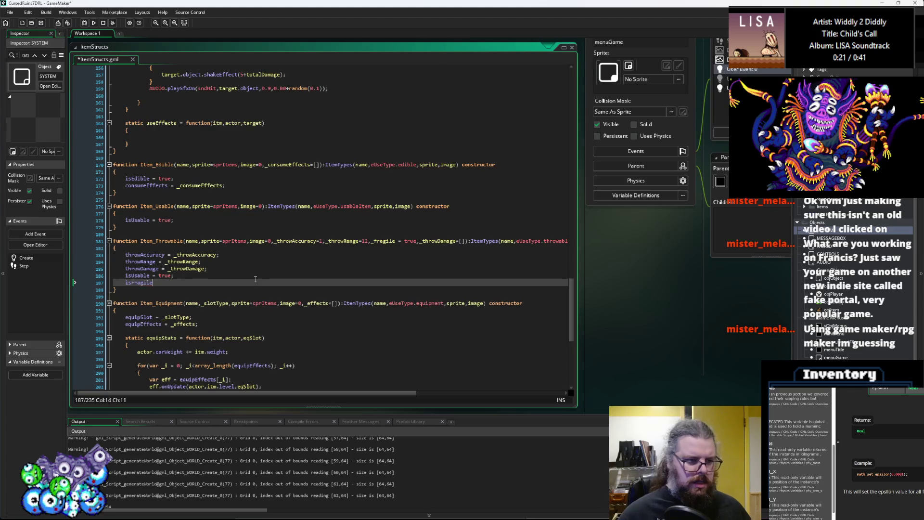
{"action": "type", "text": " = true;"}
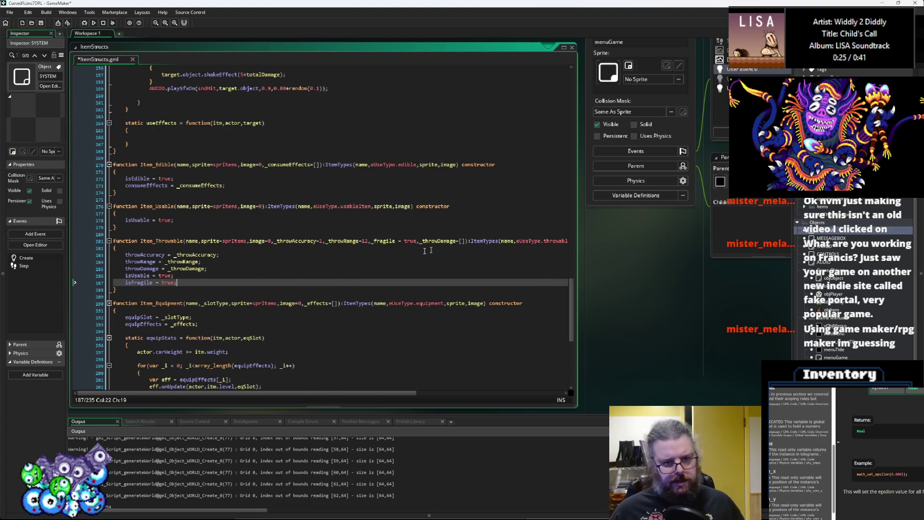
Step: Change the new line so it reads isFragile = _fragile
{"action": "left_click", "coordinate": [458, 244]}
{"action": "left_click", "coordinate": [158, 283]}
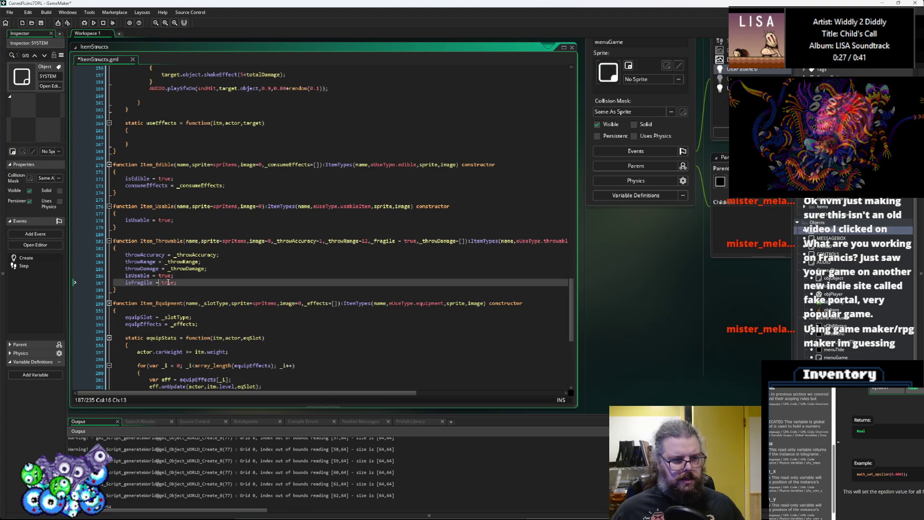
{"action": "type", "text": "_fragil"}
{"action": "double_click", "coordinate": [168, 283]}
{"action": "type", "text": "_fragile"}
{"action": "key", "text": "Up"}
Step: Save the ItemStructs script and recheck the Item_Throwable parameter list
{"action": "left_click", "coordinate": [44, 25]}
{"action": "left_click", "coordinate": [209, 264]}
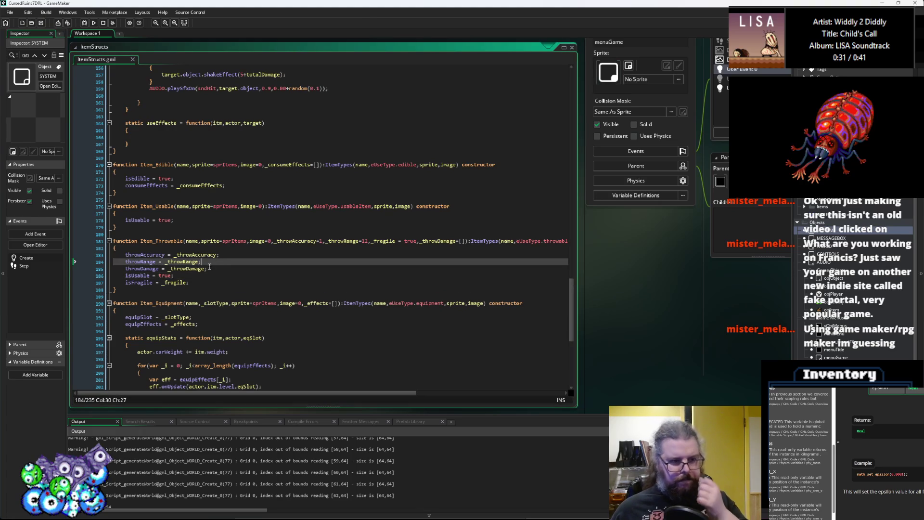
{"action": "left_click", "coordinate": [318, 241]}
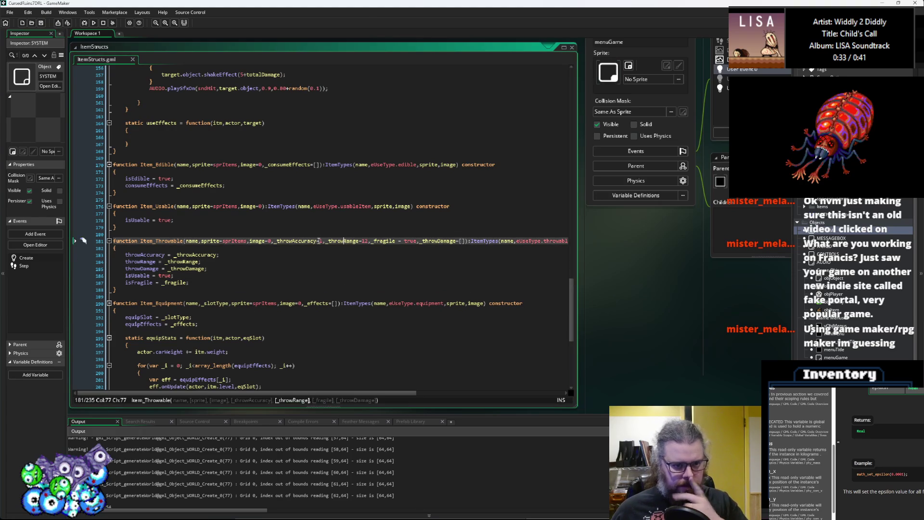
{"action": "left_click", "coordinate": [336, 264]}
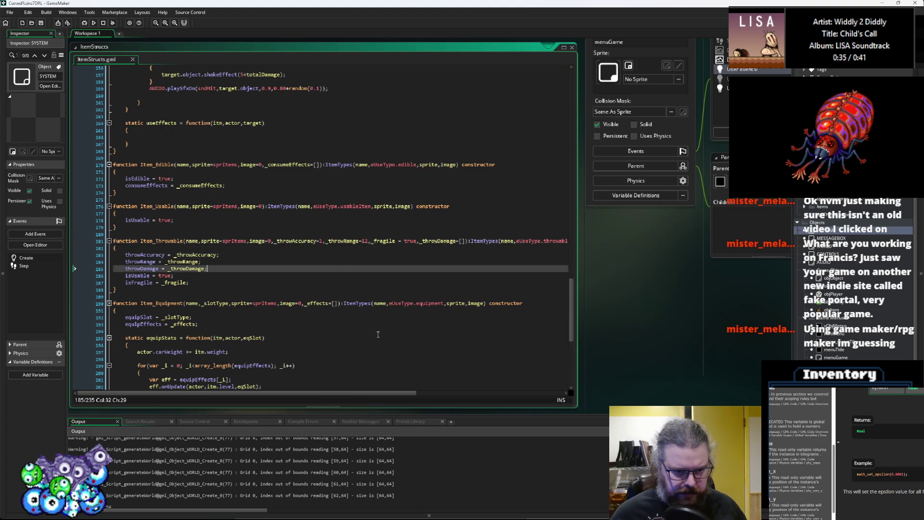
{"action": "scroll", "coordinate": [339, 181], "scroll_direction": "down", "scroll_amount": 3}
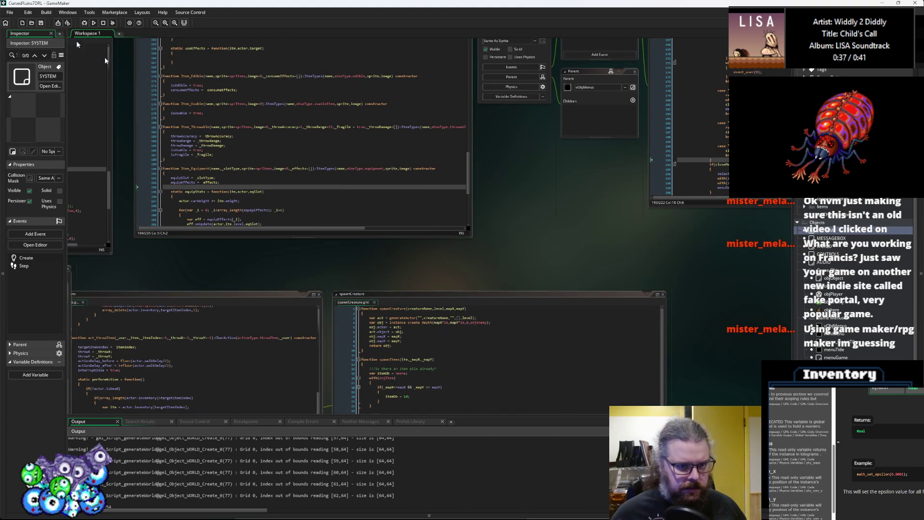
Step: Pan past the spawnCreature, characterActions, rayCastCheck, WORLD and targetTile code to menuGame's User Event 0
{"action": "left_click", "coordinate": [447, 337]}
{"action": "scroll", "coordinate": [386, 157], "scroll_direction": "down", "scroll_amount": 4}
{"action": "scroll", "coordinate": [385, 157], "scroll_direction": "left", "scroll_amount": 5}
{"action": "left_click", "coordinate": [417, 233]}
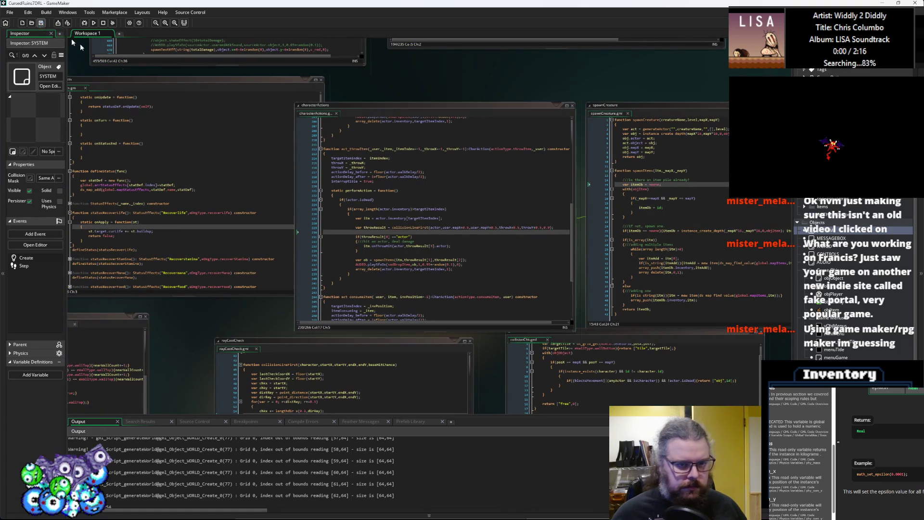
{"action": "scroll", "coordinate": [274, 116], "scroll_direction": "down", "scroll_amount": 3}
{"action": "scroll", "coordinate": [275, 115], "scroll_direction": "right", "scroll_amount": 4}
{"action": "scroll", "coordinate": [275, 115], "scroll_direction": "down", "scroll_amount": 3}
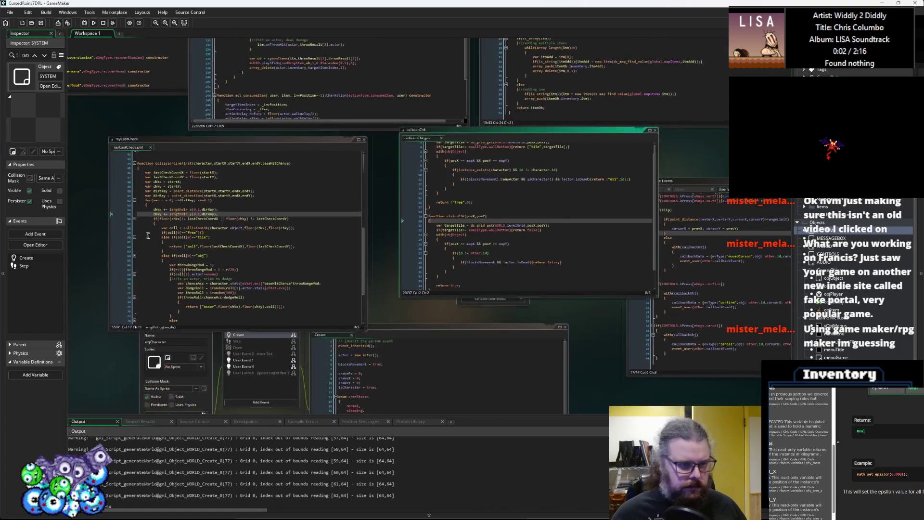
{"action": "scroll", "coordinate": [274, 116], "scroll_direction": "left", "scroll_amount": 5}
{"action": "left_click", "coordinate": [348, 238]}
{"action": "scroll", "coordinate": [349, 238], "scroll_direction": "left", "scroll_amount": 5}
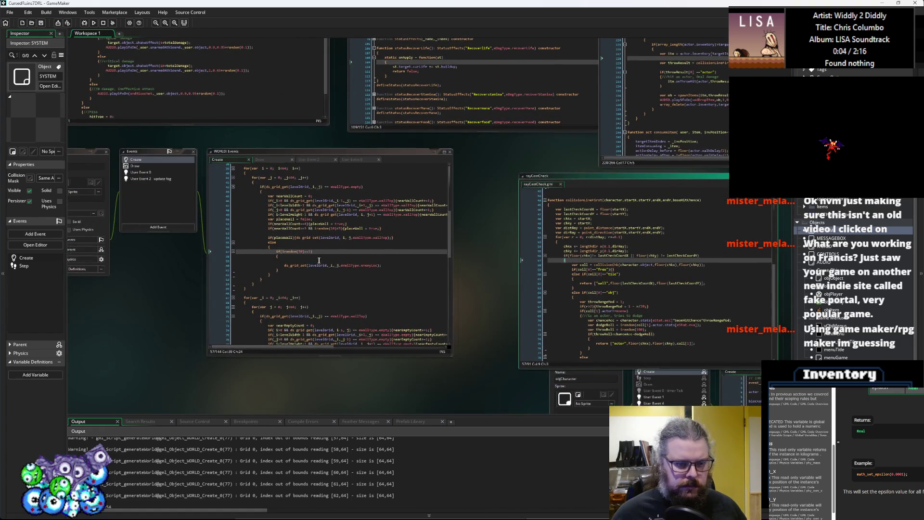
{"action": "left_click", "coordinate": [378, 253]}
{"action": "scroll", "coordinate": [409, 250], "scroll_direction": "right", "scroll_amount": 10}
{"action": "left_click", "coordinate": [442, 250]}
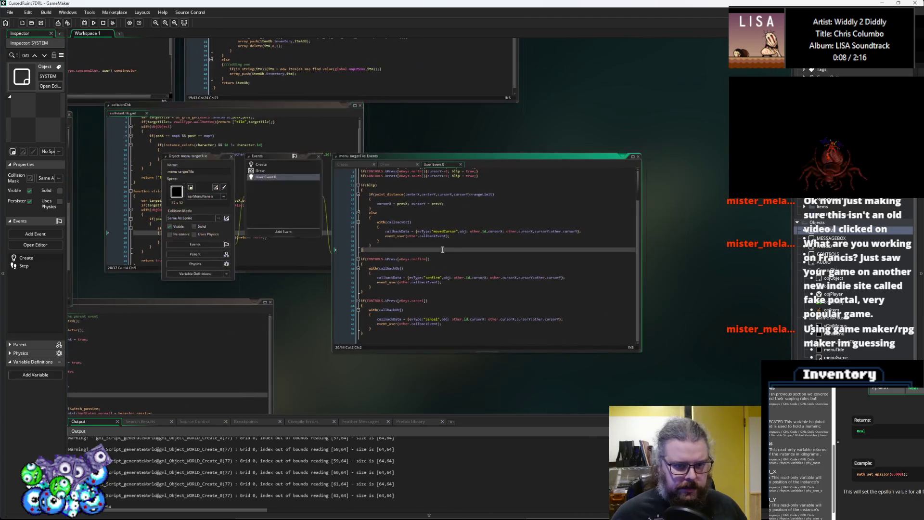
{"action": "scroll", "coordinate": [443, 250], "scroll_direction": "right", "scroll_amount": 10}
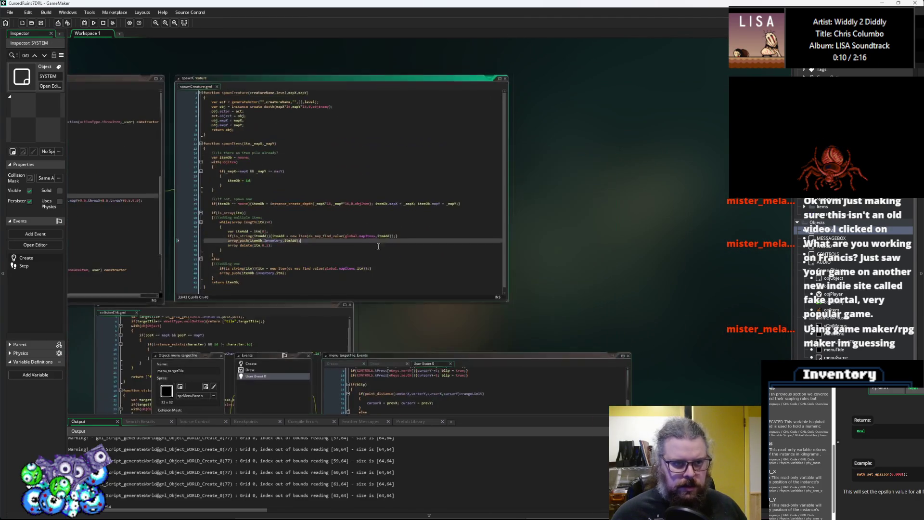
{"action": "scroll", "coordinate": [425, 389], "scroll_direction": "up", "scroll_amount": 2}
{"action": "left_click", "coordinate": [392, 270]}
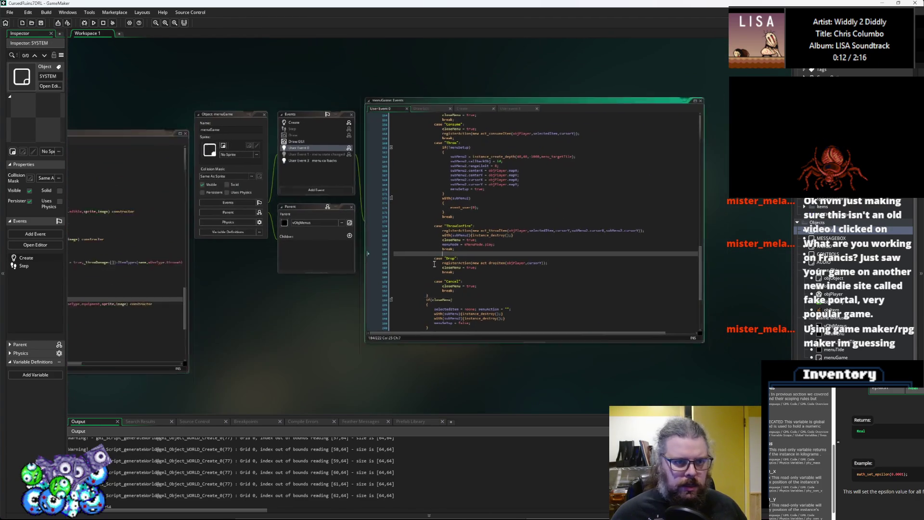
{"action": "scroll", "coordinate": [391, 281], "scroll_direction": "up", "scroll_amount": 2}
{"action": "scroll", "coordinate": [392, 280], "scroll_direction": "up", "scroll_amount": 3}
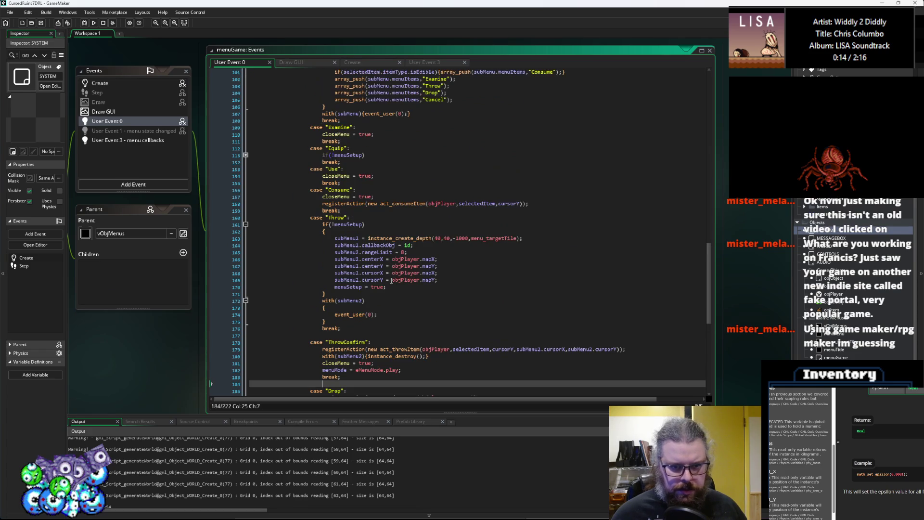
Step: Locate the subMenu2.rangeLimit = 8 line in the Throw case
{"action": "scroll", "coordinate": [392, 260], "scroll_direction": "up", "scroll_amount": 2}
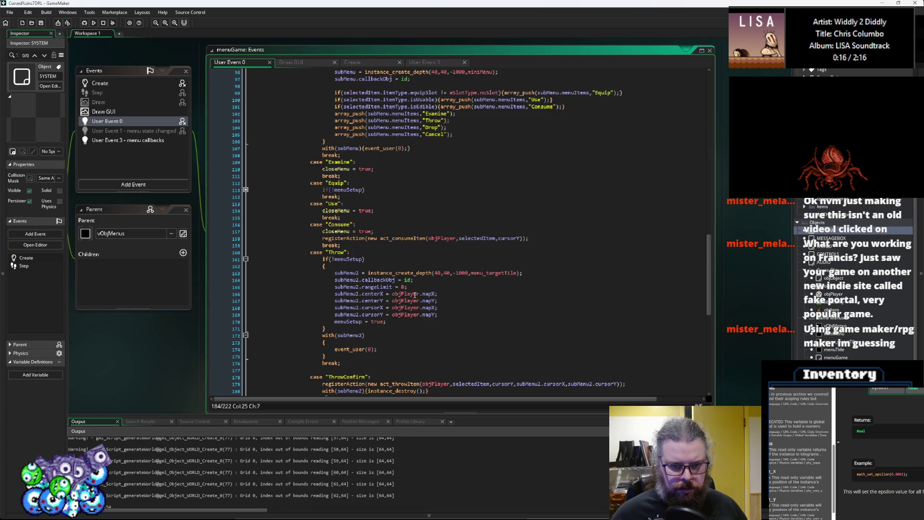
{"action": "left_click", "coordinate": [443, 290]}
{"action": "scroll", "coordinate": [444, 304], "scroll_direction": "up", "scroll_amount": 2}
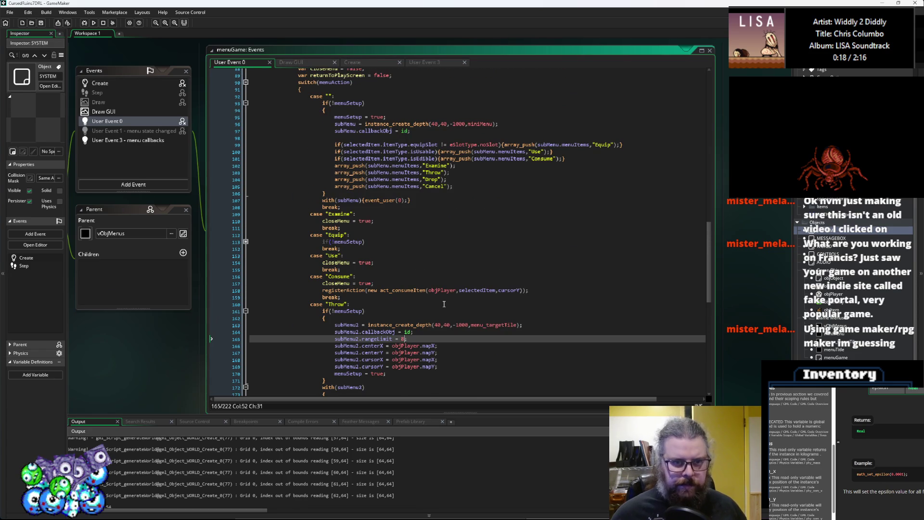
{"action": "scroll", "coordinate": [443, 304], "scroll_direction": "up", "scroll_amount": 3}
{"action": "scroll", "coordinate": [443, 304], "scroll_direction": "down", "scroll_amount": 2}
{"action": "scroll", "coordinate": [443, 304], "scroll_direction": "down", "scroll_amount": 3}
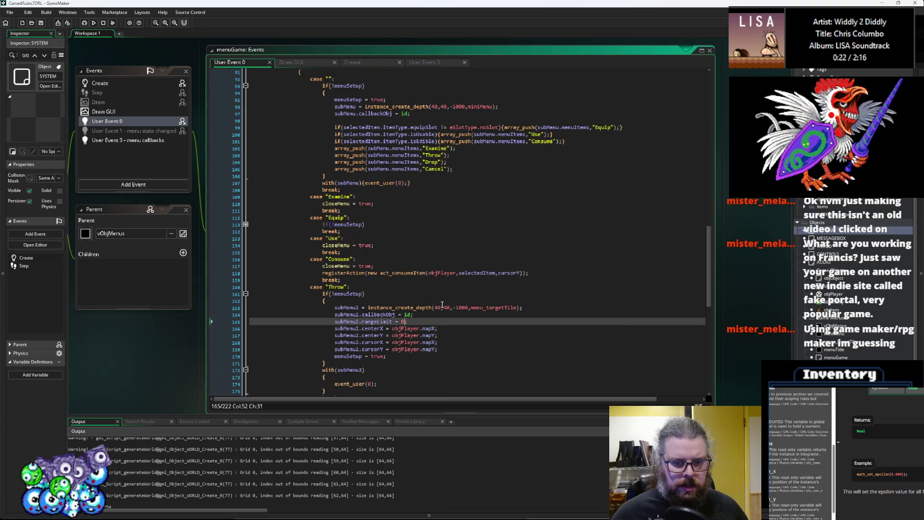
{"action": "scroll", "coordinate": [443, 305], "scroll_direction": "up", "scroll_amount": 9}
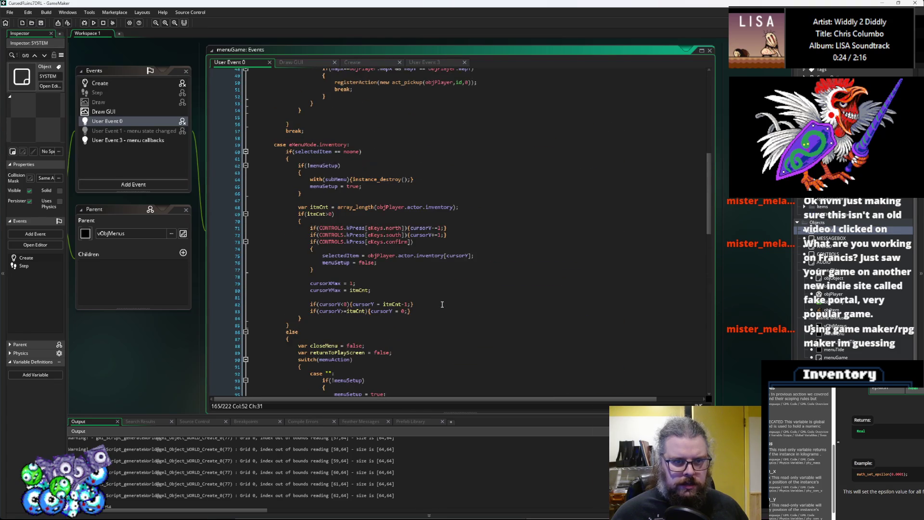
{"action": "scroll", "coordinate": [442, 300], "scroll_direction": "down", "scroll_amount": 10}
Step: Replace the fixed 8 with selectedItem.itemInd.throwRange
{"action": "type", "text": "e"}
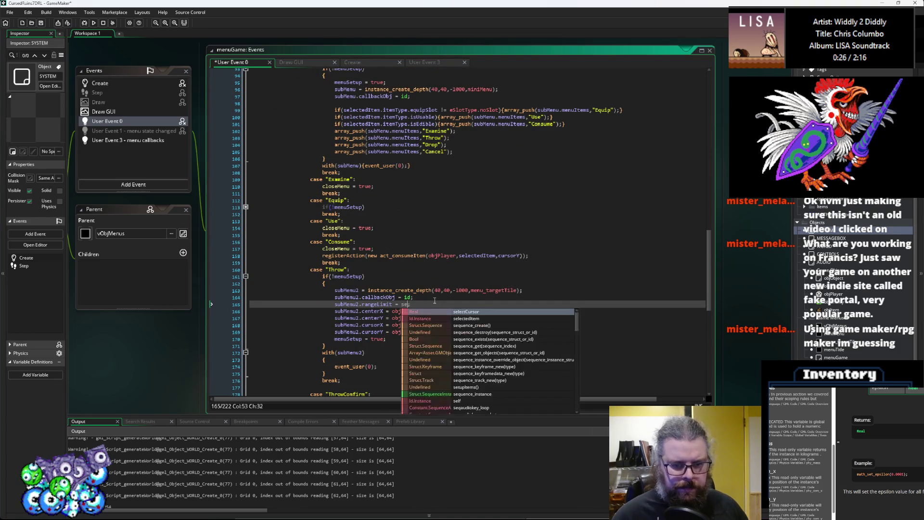
{"action": "type", "text": "lectedItem."}
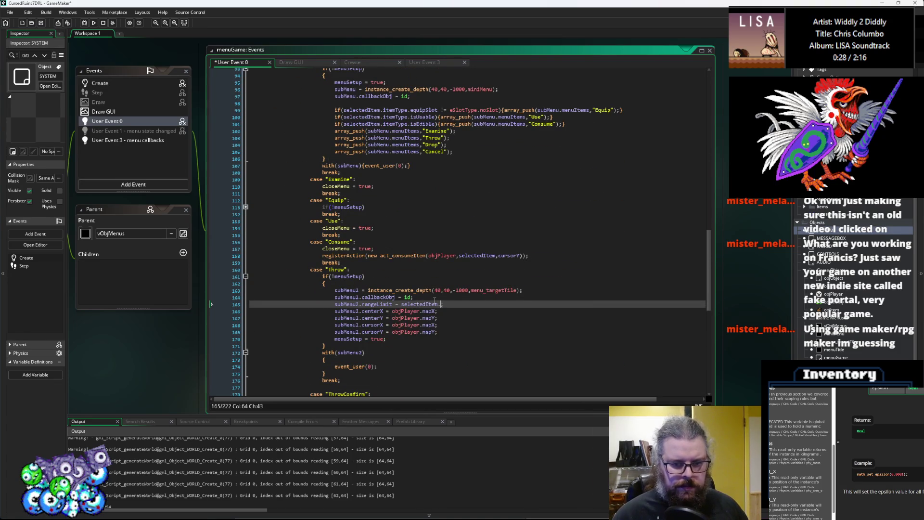
{"action": "type", "text": "itemInd."}
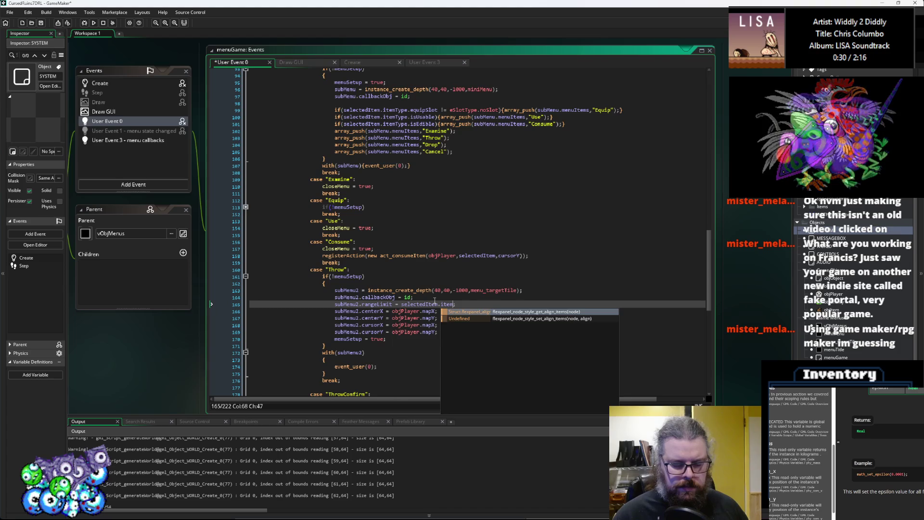
{"action": "type", "text": "_throwAccuracy;"}
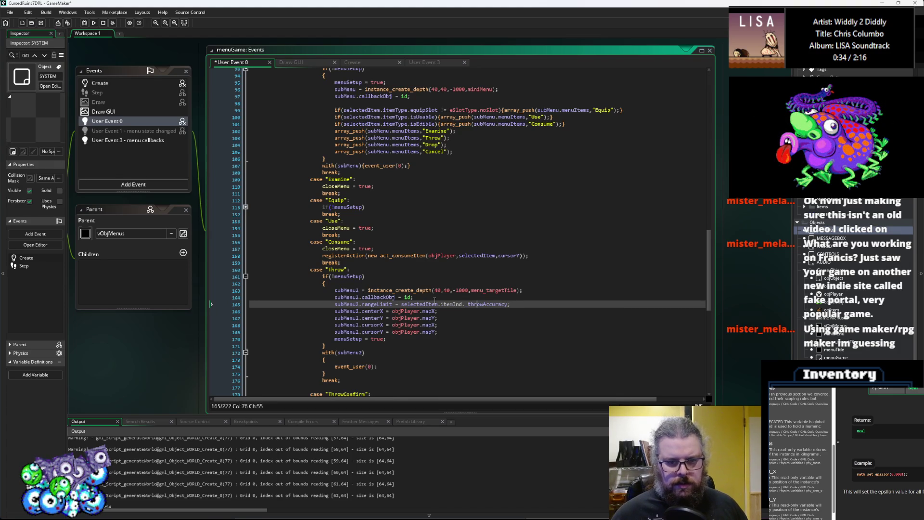
{"action": "key", "text": "ctrl+Delete"}
{"action": "type", "text": "throwRag"}
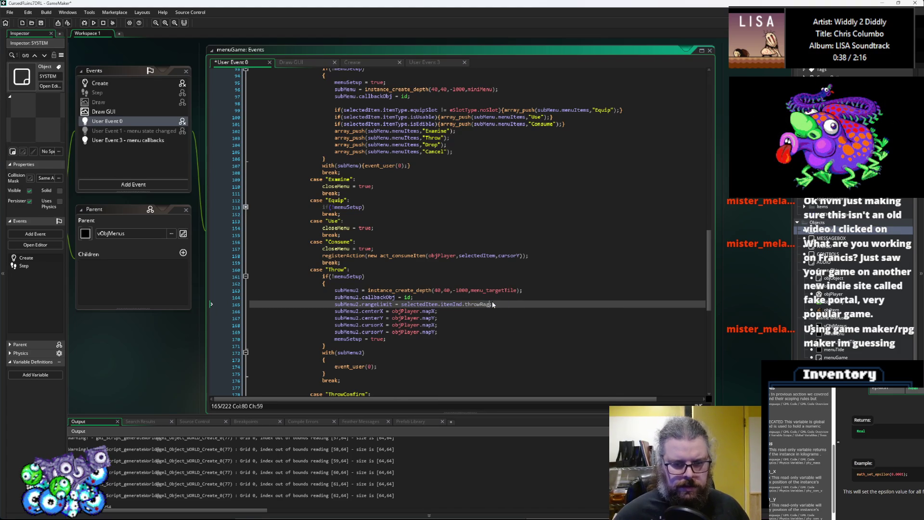
{"action": "key", "text": "Return"}
{"action": "type", "text": ";"}
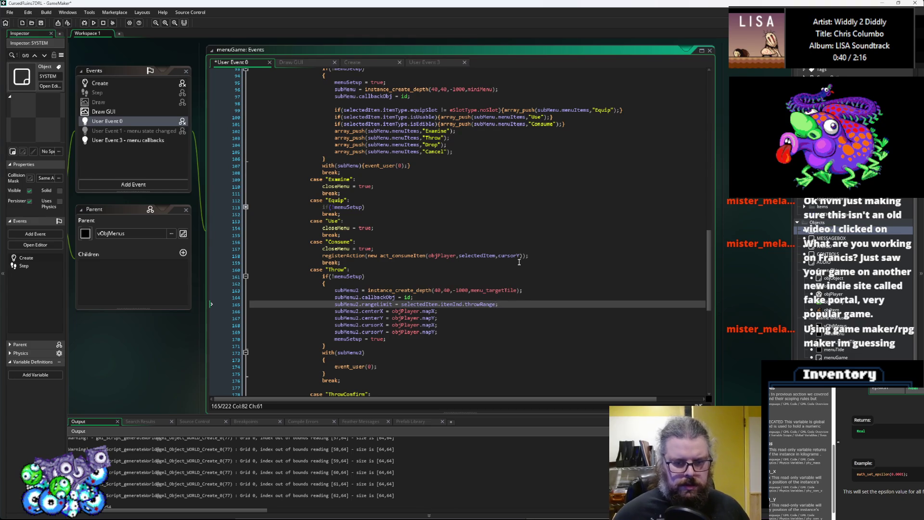
{"action": "left_click", "coordinate": [523, 264]}
{"action": "key", "text": "ctrl+Tab"}
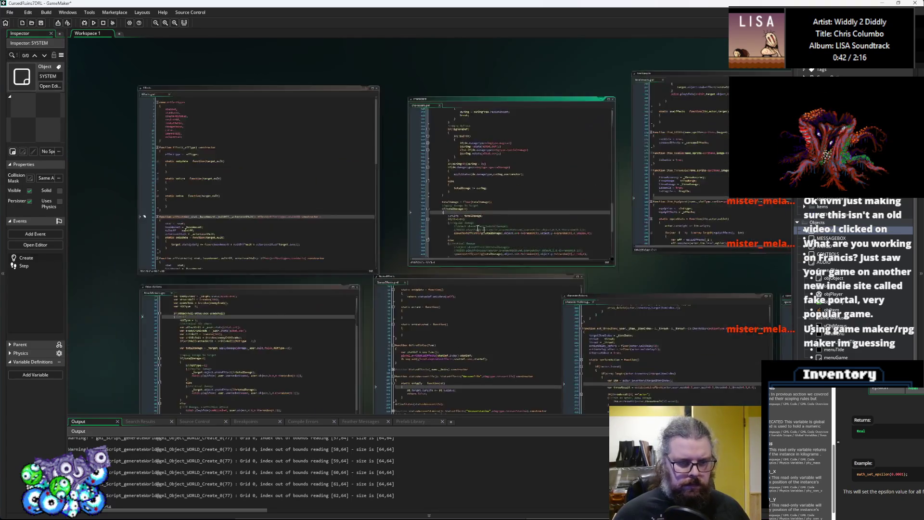
Step: Check in ItemStructs where throwRange is defined in the item constructors
{"action": "left_click", "coordinate": [504, 232]}
{"action": "key", "text": "ctrl+Tab"}
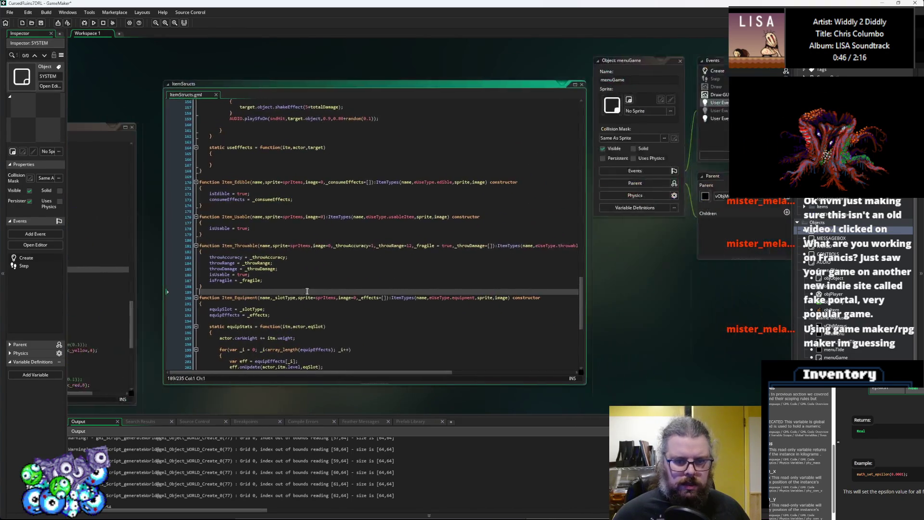
{"action": "left_click", "coordinate": [201, 274]}
{"action": "left_click", "coordinate": [206, 268]}
{"action": "double_click", "coordinate": [198, 263]}
{"action": "scroll", "coordinate": [255, 257], "scroll_direction": "up", "scroll_amount": 5}
{"action": "scroll", "coordinate": [255, 257], "scroll_direction": "up", "scroll_amount": 17}
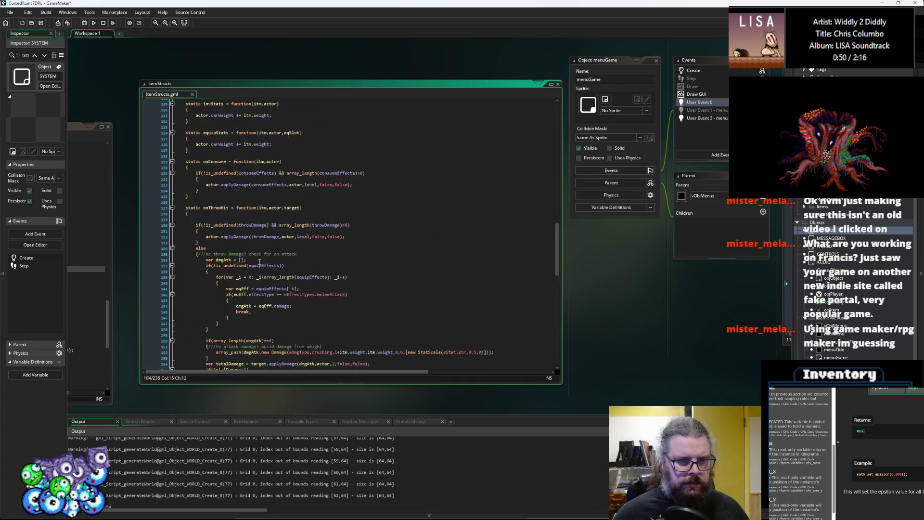
{"action": "scroll", "coordinate": [264, 266], "scroll_direction": "up", "scroll_amount": 13}
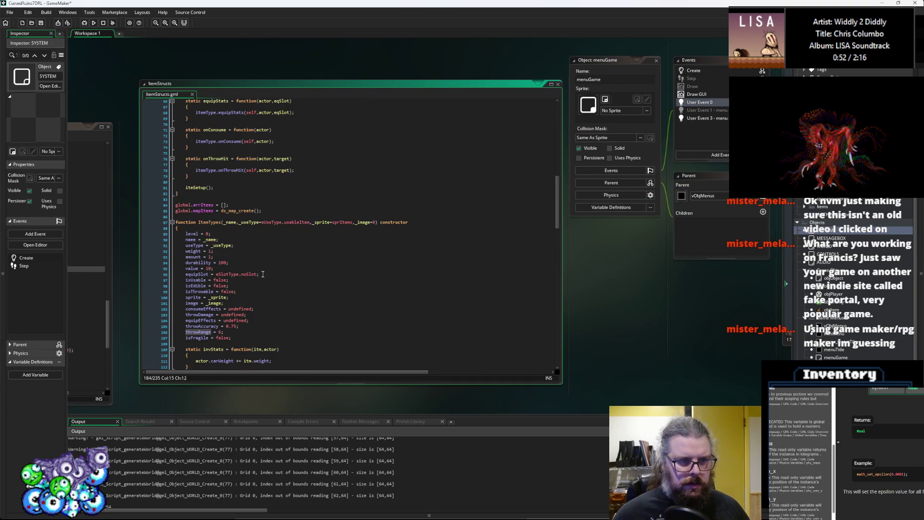
{"action": "scroll", "coordinate": [263, 276], "scroll_direction": "up", "scroll_amount": 3}
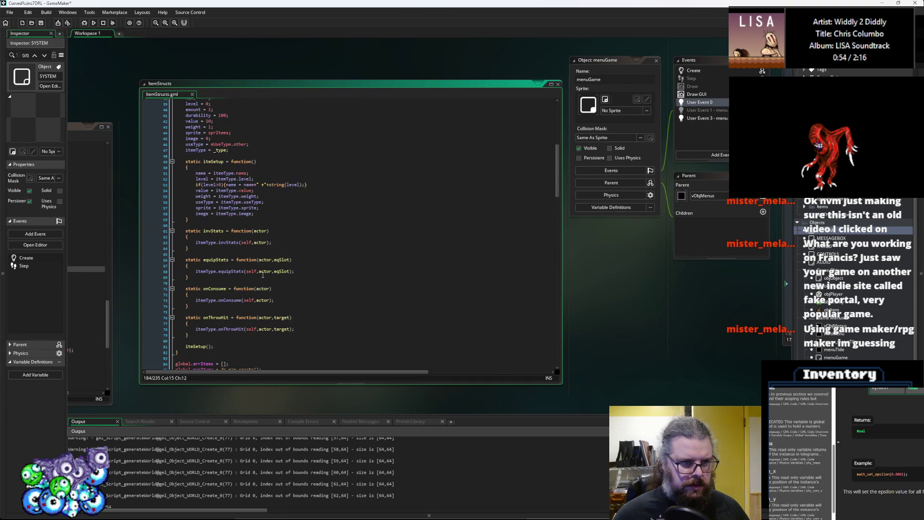
{"action": "scroll", "coordinate": [251, 239], "scroll_direction": "up", "scroll_amount": 3}
{"action": "left_click", "coordinate": [202, 193]}
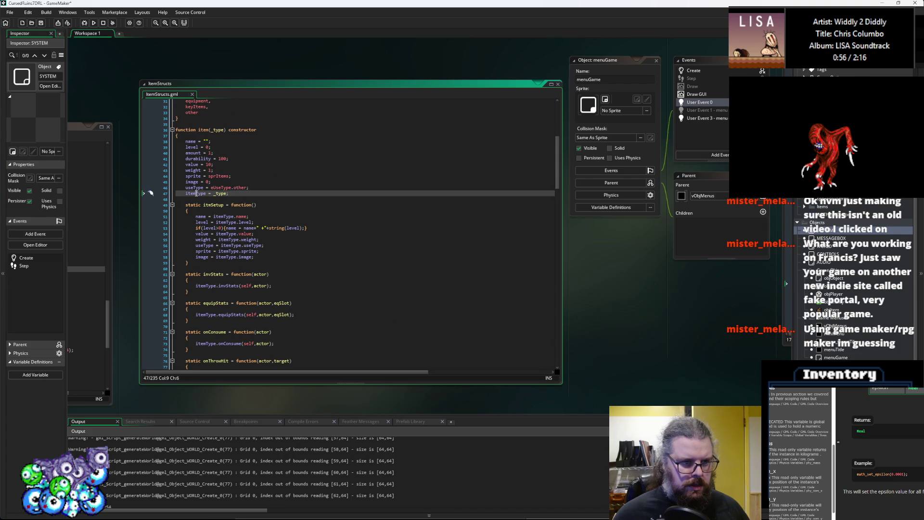
Step: Change itemInd to itemType on the rangeLimit line and save the project
{"action": "key", "text": "ctrl+Tab"}
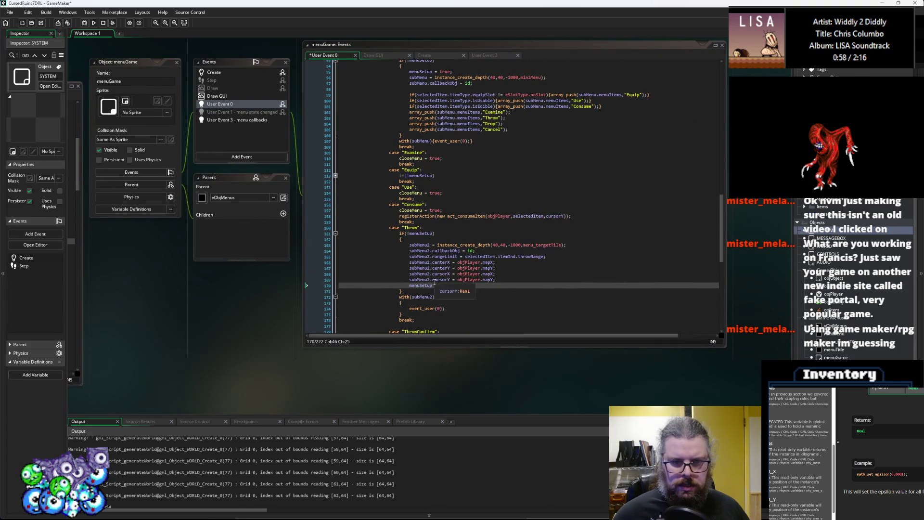
{"action": "left_click", "coordinate": [505, 252]}
{"action": "double_click", "coordinate": [505, 257]}
{"action": "type", "text": "itemType"}
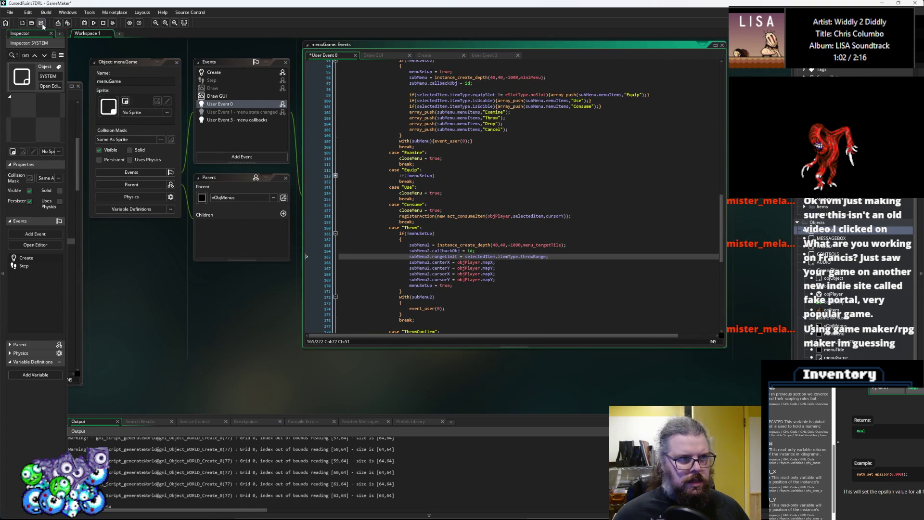
{"action": "left_click", "coordinate": [41, 23]}
{"action": "left_click_drag", "start_coordinate": [451, 302], "coordinate": [540, 281]}
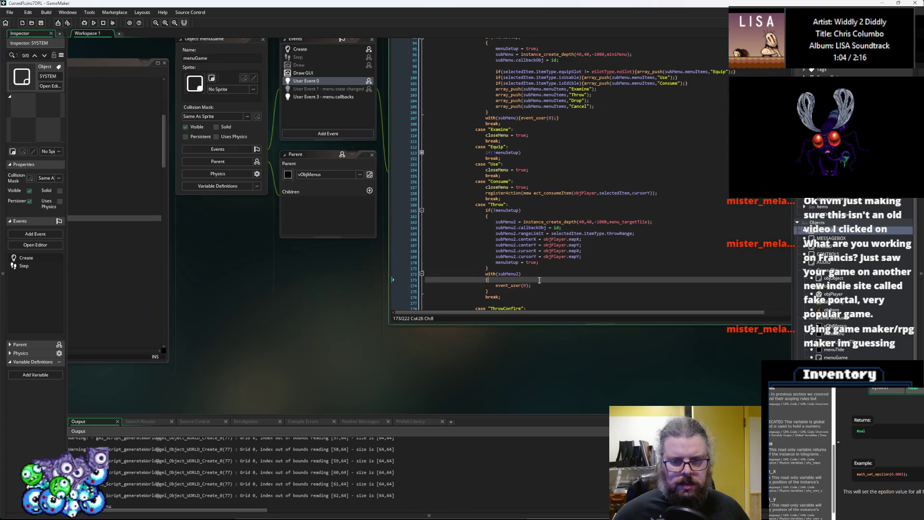
Step: Find act_throwItem's collisionLineFirst call in characterActions and inspect its definition
{"action": "mouse_move", "coordinate": [282, 301]}
{"action": "left_mouse_down"}
{"action": "mouse_move", "coordinate": [586, 297]}
{"action": "mouse_move", "coordinate": [699, 270]}
{"action": "left_mouse_up"}
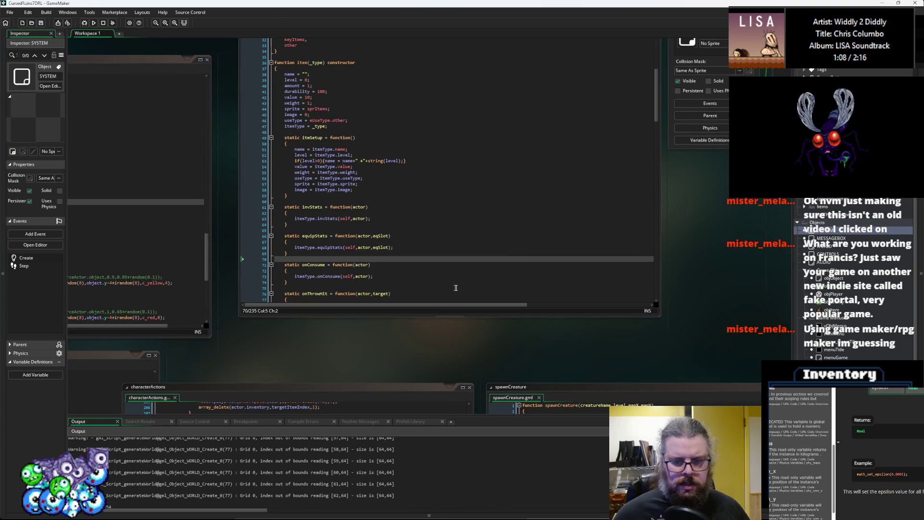
{"action": "left_click_drag", "start_coordinate": [616, 458], "coordinate": [502, 181]}
{"action": "left_click", "coordinate": [474, 173]}
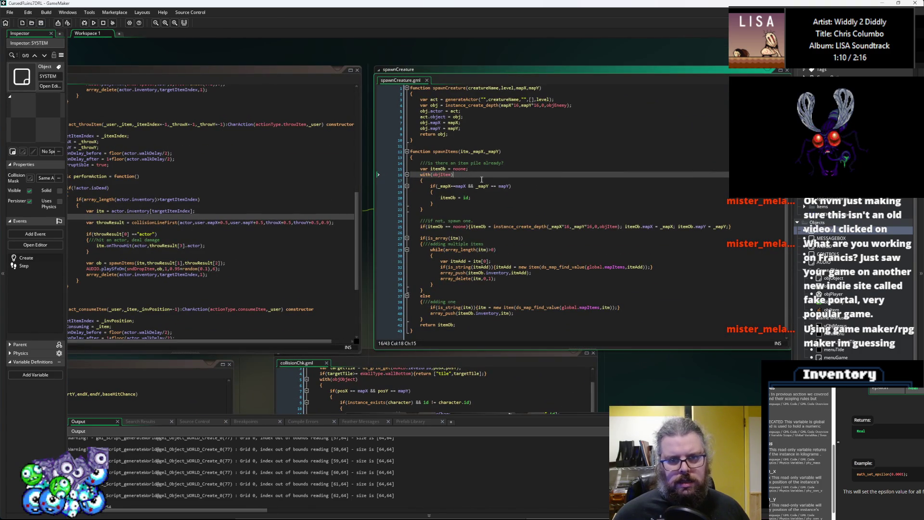
{"action": "mouse_move", "coordinate": [226, 246]}
{"action": "left_mouse_down"}
{"action": "mouse_move", "coordinate": [409, 246]}
{"action": "mouse_move", "coordinate": [229, 247]}
{"action": "left_mouse_up"}
{"action": "left_click", "coordinate": [372, 248]}
{"action": "key", "text": "Down"}
{"action": "key", "text": "Down"}
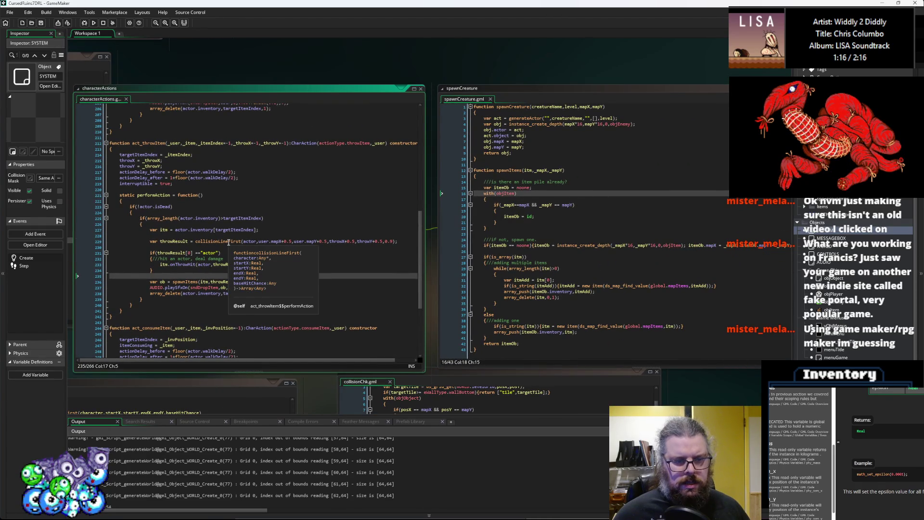
{"action": "middle_click", "coordinate": [229, 242]}
{"action": "left_click", "coordinate": [236, 253]}
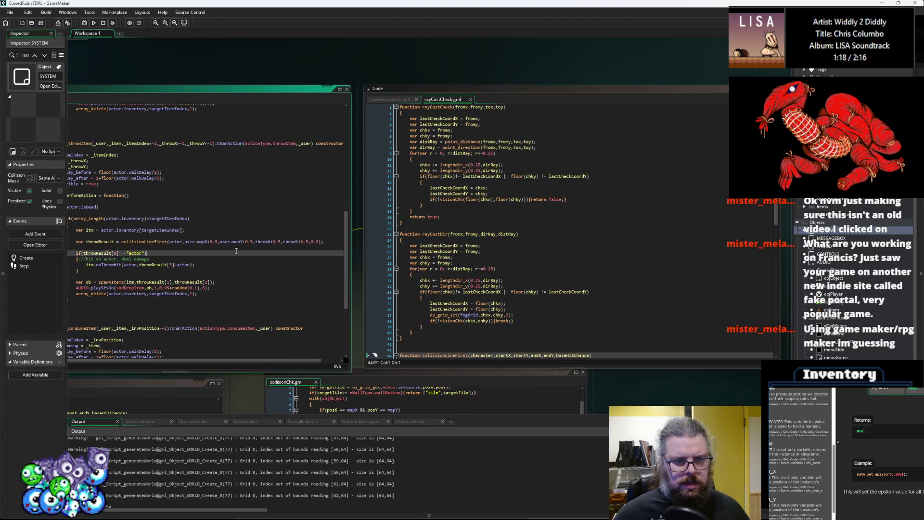
Step: Replace the 0.9 hit chance argument with itm.itemType.throwAccuracy
{"action": "left_click_drag", "start_coordinate": [319, 242], "coordinate": [313, 243]}
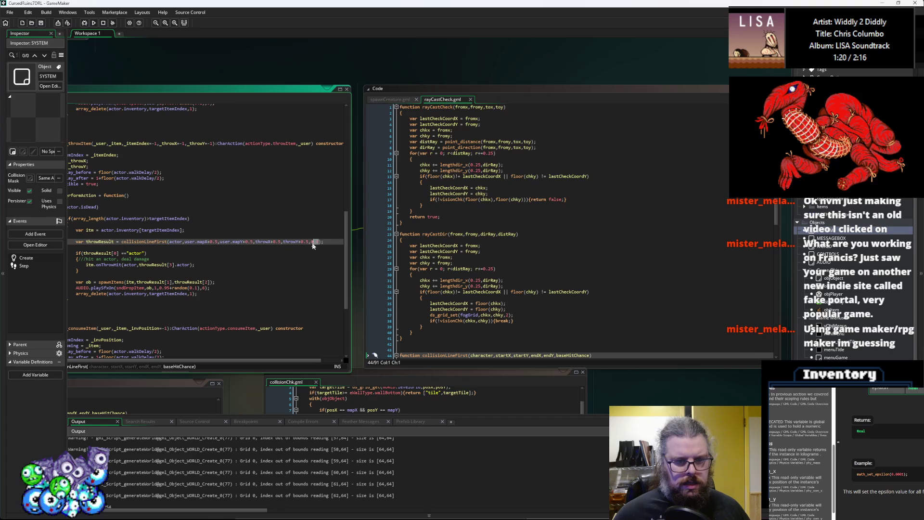
{"action": "left_click", "coordinate": [302, 264]}
{"action": "left_click", "coordinate": [368, 243]}
{"action": "left_click_drag", "start_coordinate": [374, 243], "coordinate": [366, 245]}
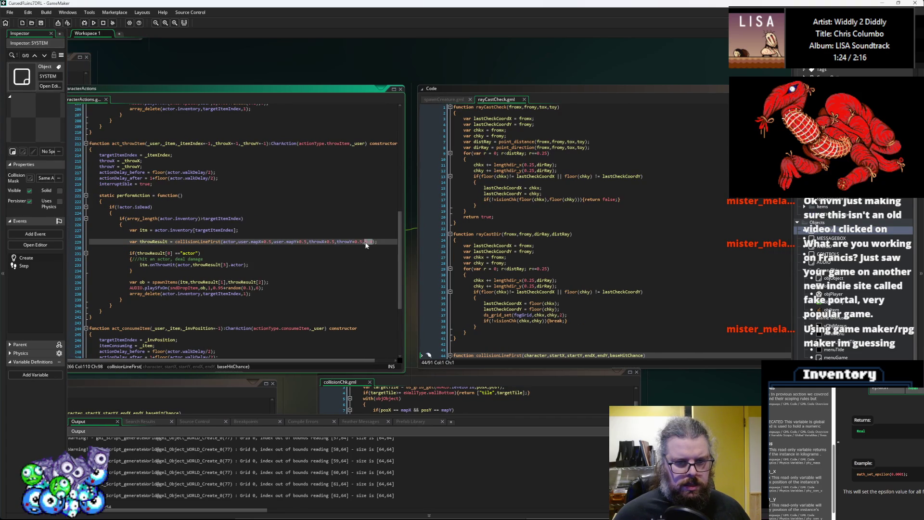
{"action": "type", "text": "itm.i"}
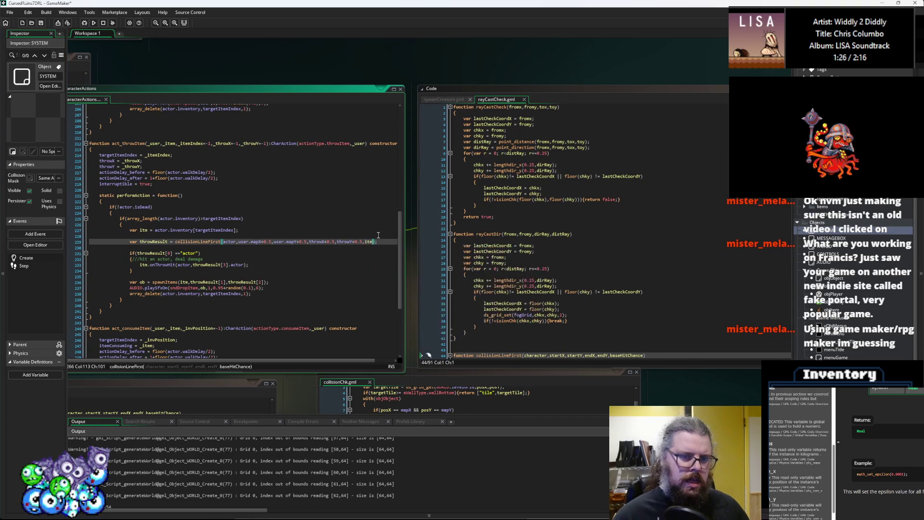
{"action": "type", "text": "temType.itemType"}
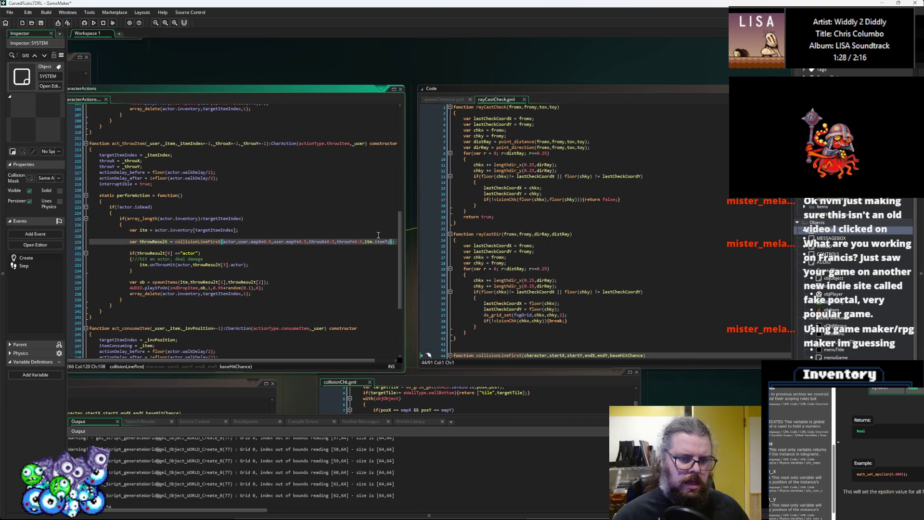
{"action": "key", "text": "BackSpace"}
{"action": "key", "text": "BackSpace"}
{"action": "key", "text": "BackSpace"}
{"action": "type", "text": "throw"}
{"action": "type", "text": "Accer"}
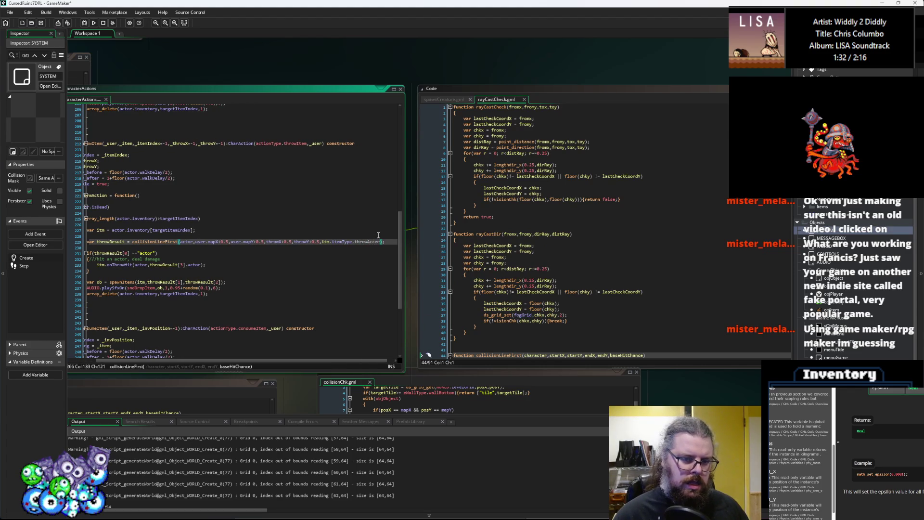
{"action": "type", "text": "y"}
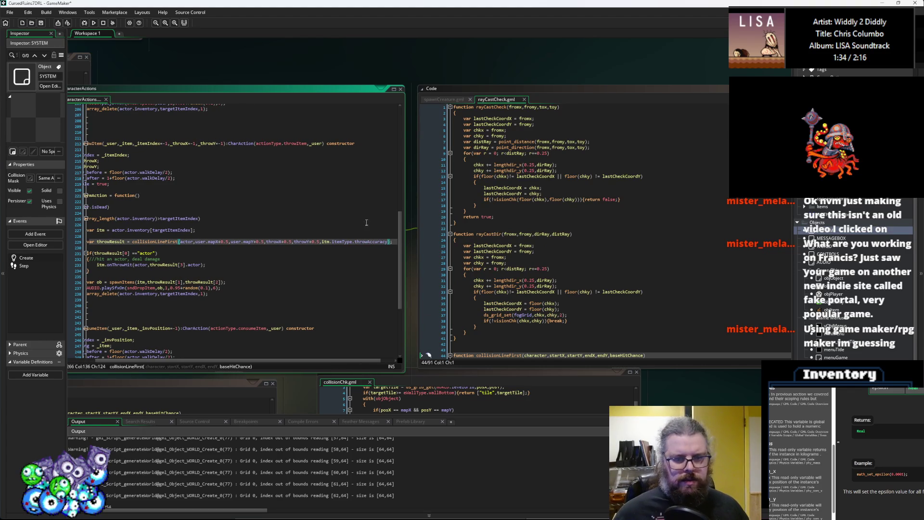
Step: Save the project and focus the rayCastCheck script
{"action": "left_click", "coordinate": [41, 23]}
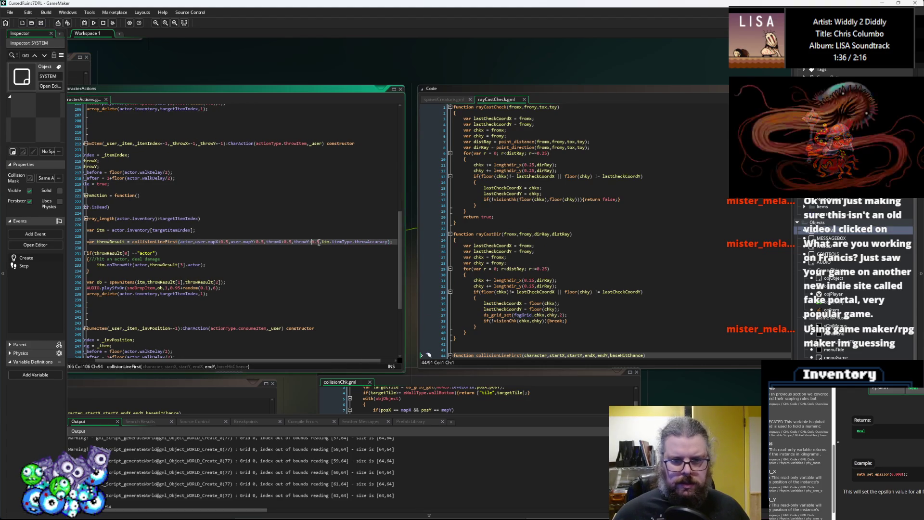
{"action": "left_click", "coordinate": [500, 257]}
{"action": "scroll", "coordinate": [410, 258], "scroll_direction": "down", "scroll_amount": 10}
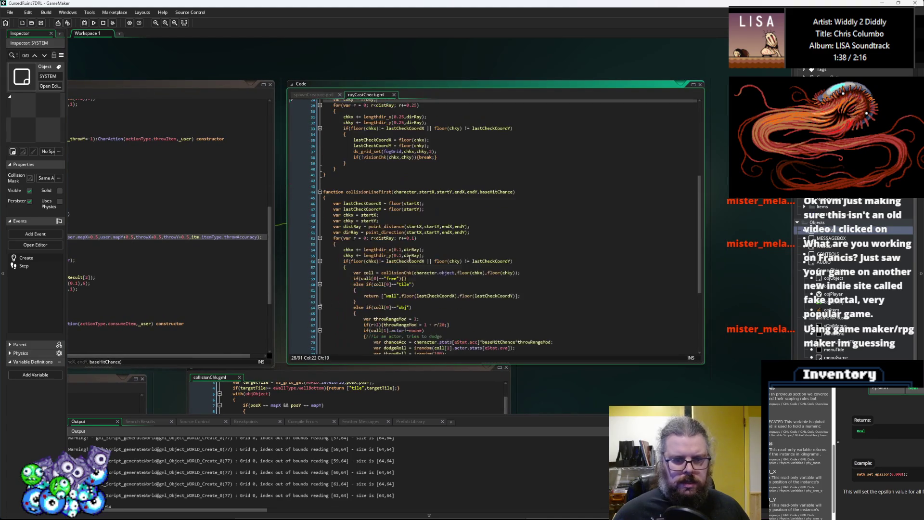
Step: Jump to collisionLineFirst's definition and locate the throwRangeMod lines
{"action": "left_click", "coordinate": [383, 255]}
{"action": "scroll", "coordinate": [383, 255], "scroll_direction": "up", "scroll_amount": 10}
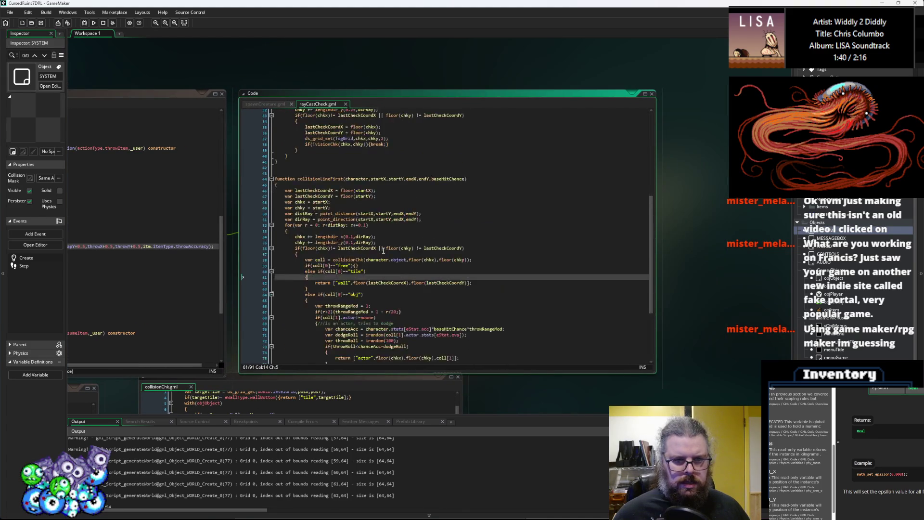
{"action": "left_click", "coordinate": [349, 273]}
{"action": "key", "text": "ctrl+Tab"}
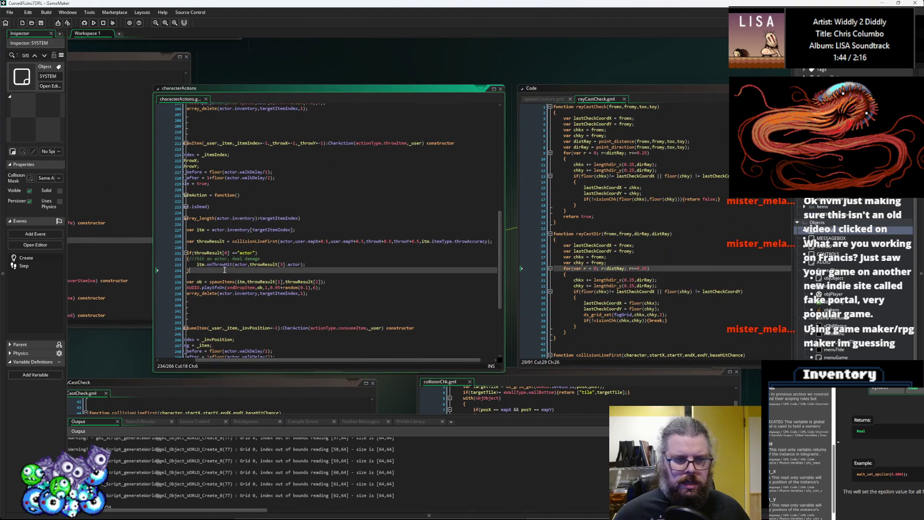
{"action": "middle_click", "coordinate": [250, 242]}
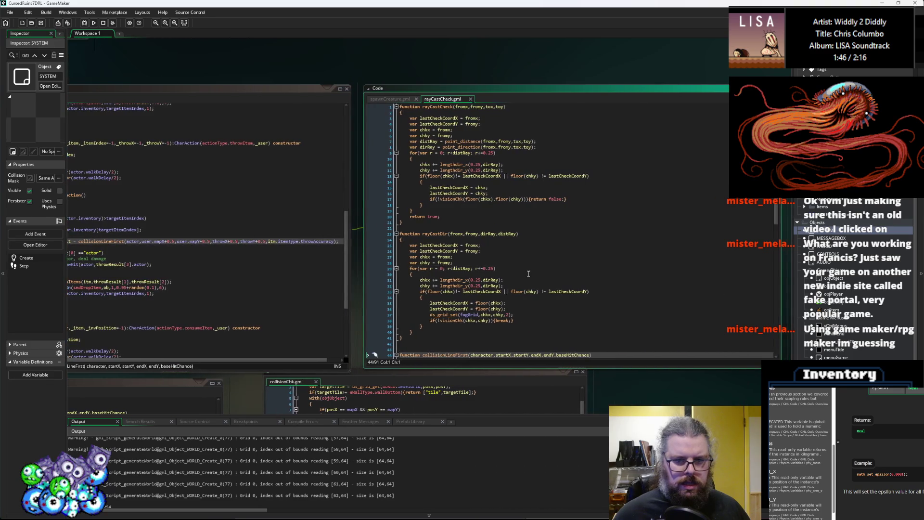
{"action": "scroll", "coordinate": [528, 273], "scroll_direction": "down", "scroll_amount": 14}
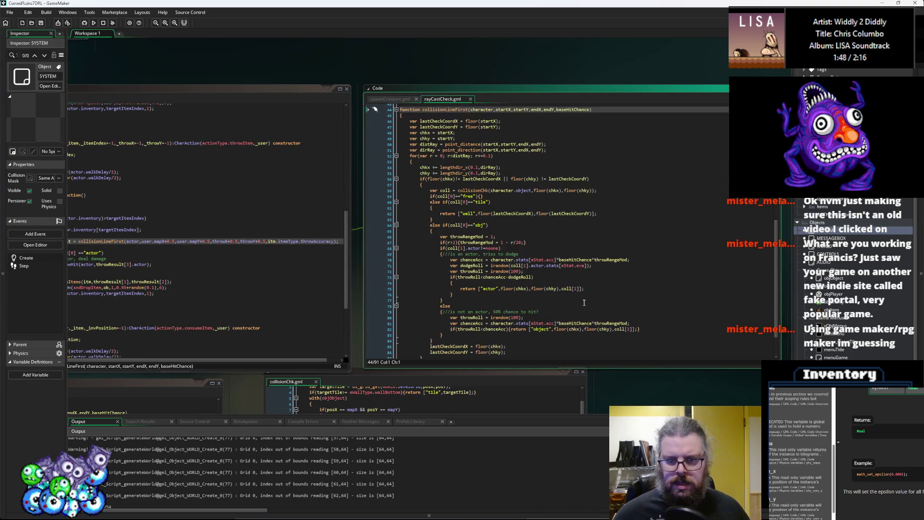
{"action": "mouse_move", "coordinate": [530, 242]}
{"action": "left_mouse_down"}
{"action": "mouse_move", "coordinate": [389, 244]}
{"action": "mouse_move", "coordinate": [444, 244]}
{"action": "left_mouse_up"}
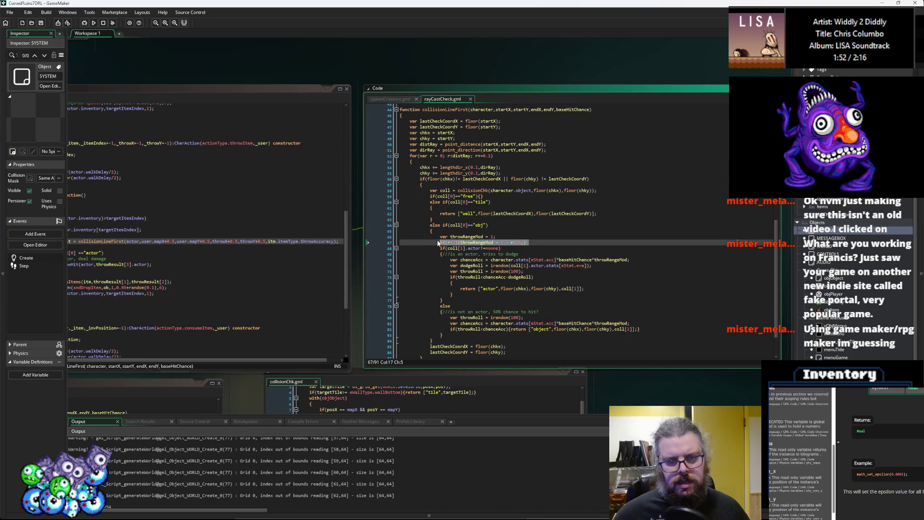
{"action": "left_click_drag", "start_coordinate": [529, 243], "coordinate": [389, 238]}
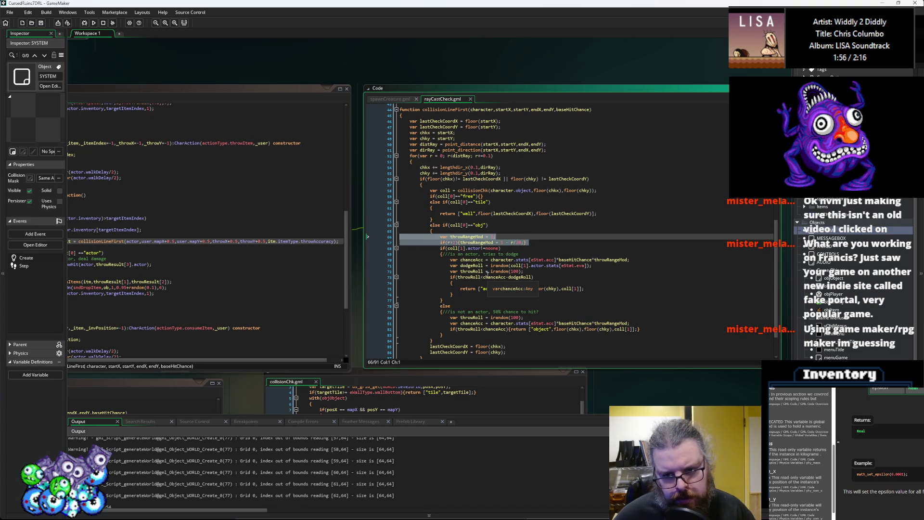
Step: Delete the *throwRangeMod multiplier from the actor and object chanceAcc lines
{"action": "left_click", "coordinate": [627, 260]}
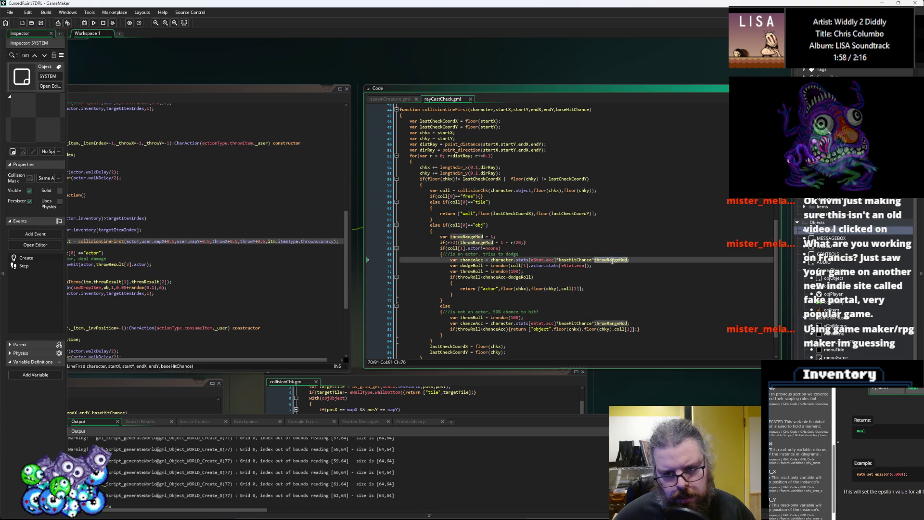
{"action": "key", "text": "BackSpace"}
{"action": "key", "text": "BackSpace"}
{"action": "key", "text": "BackSpace"}
{"action": "left_click", "coordinate": [627, 323]}
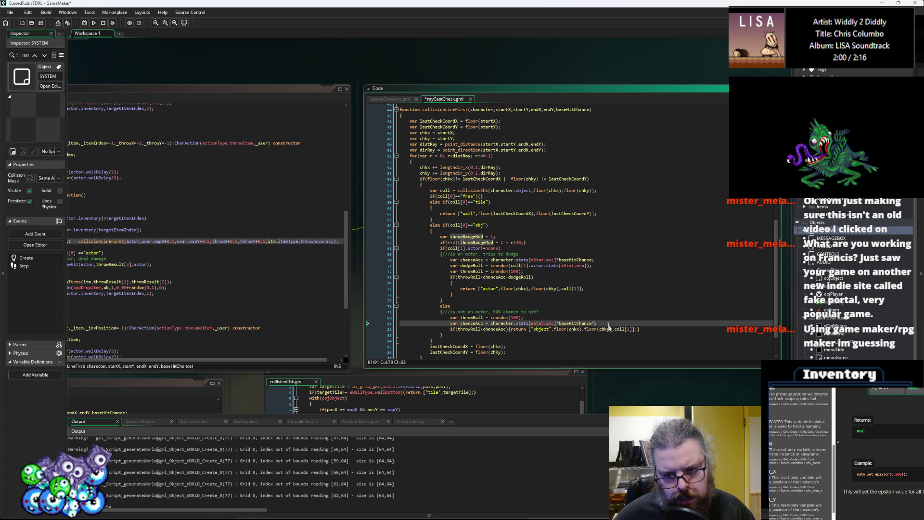
{"action": "key", "text": "BackSpace"}
{"action": "key", "text": "BackSpace"}
{"action": "key", "text": "BackSpace"}
{"action": "scroll", "coordinate": [506, 211], "scroll_direction": "down", "scroll_amount": 2}
{"action": "key", "text": "Down"}
{"action": "key", "text": "Down"}
{"action": "key", "text": "Down"}
Step: Delete the throwRangeMod declaration and its if line
{"action": "left_click", "coordinate": [500, 199]}
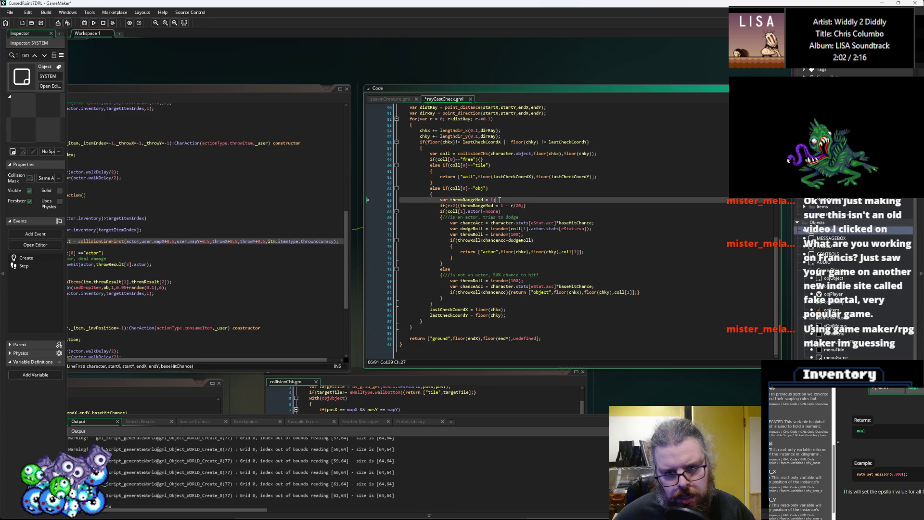
{"action": "left_click_drag", "start_coordinate": [528, 206], "coordinate": [380, 201]}
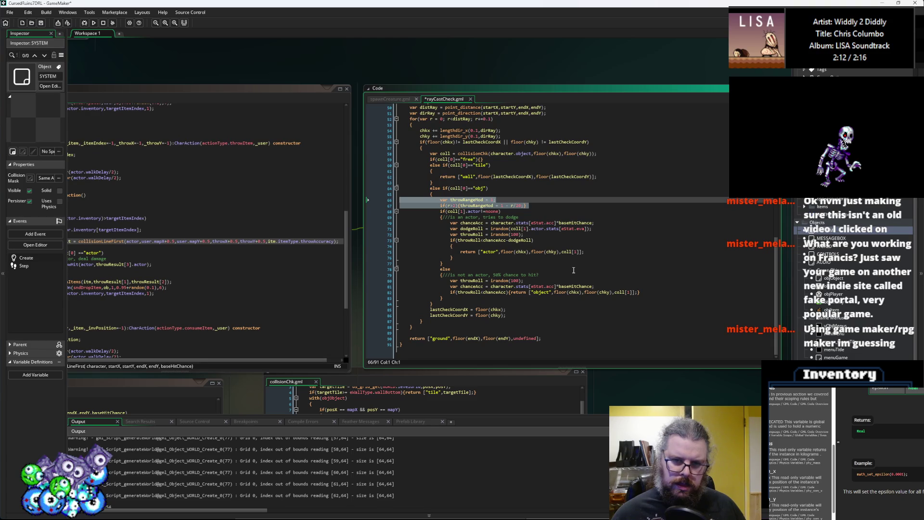
{"action": "key", "text": "BackSpace"}
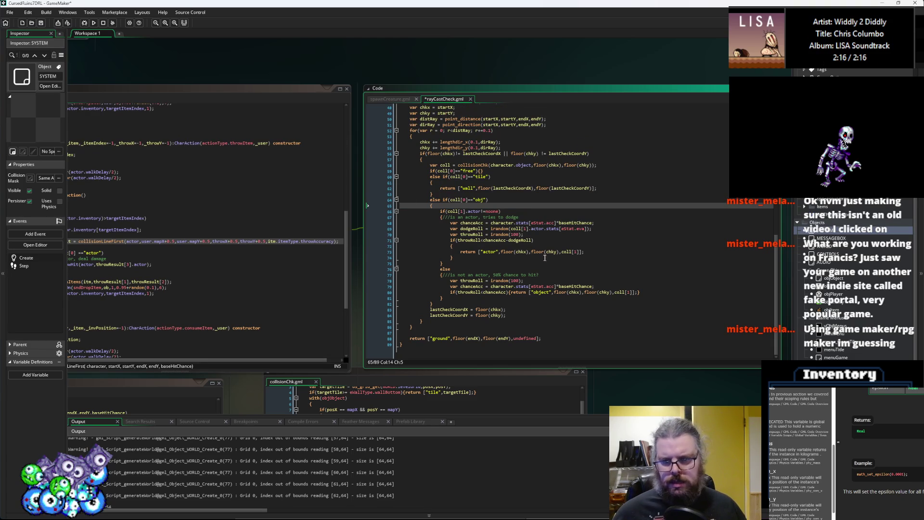
Step: Save rayCastCheck and cycle editors back to the onThrowHit line in act_throwItem
{"action": "key", "text": "ctrl+s"}
{"action": "key", "text": "ctrl+Tab"}
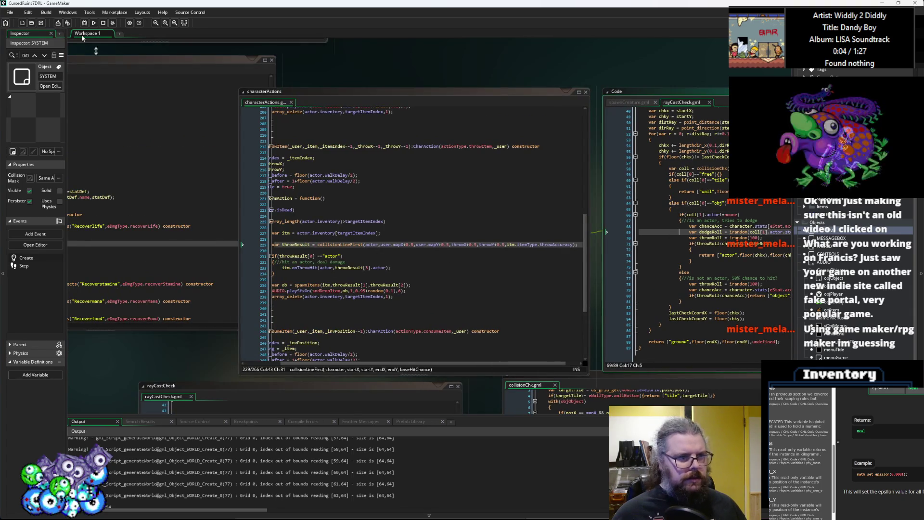
{"action": "key", "text": "ctrl+Tab"}
{"action": "key", "text": "ctrl+Tab"}
{"action": "key", "text": "ctrl+Tab"}
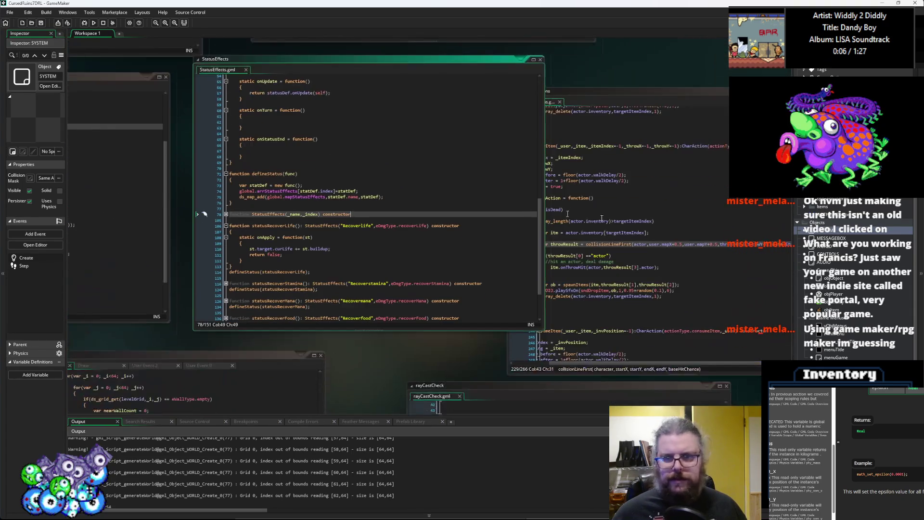
{"action": "key", "text": "ctrl+Tab"}
{"action": "key", "text": "ctrl+Tab"}
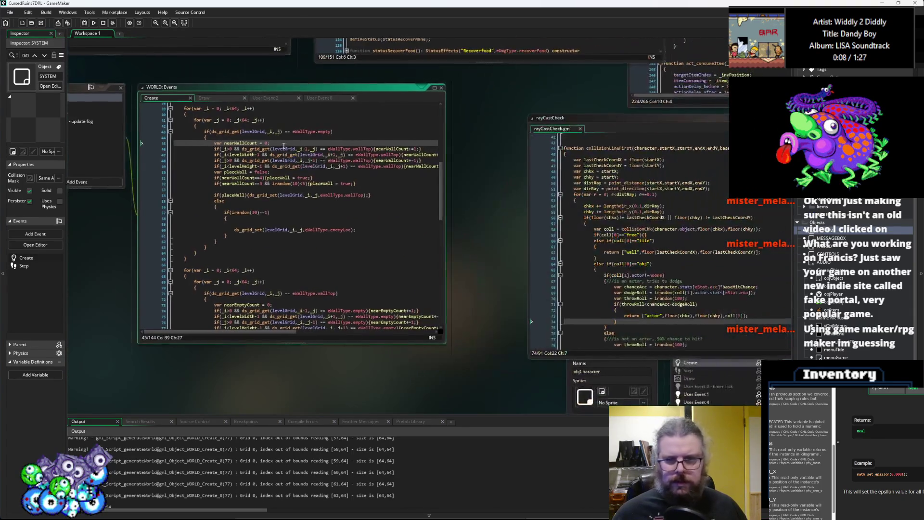
{"action": "key", "text": "ctrl+Tab"}
{"action": "key", "text": "ctrl+Tab"}
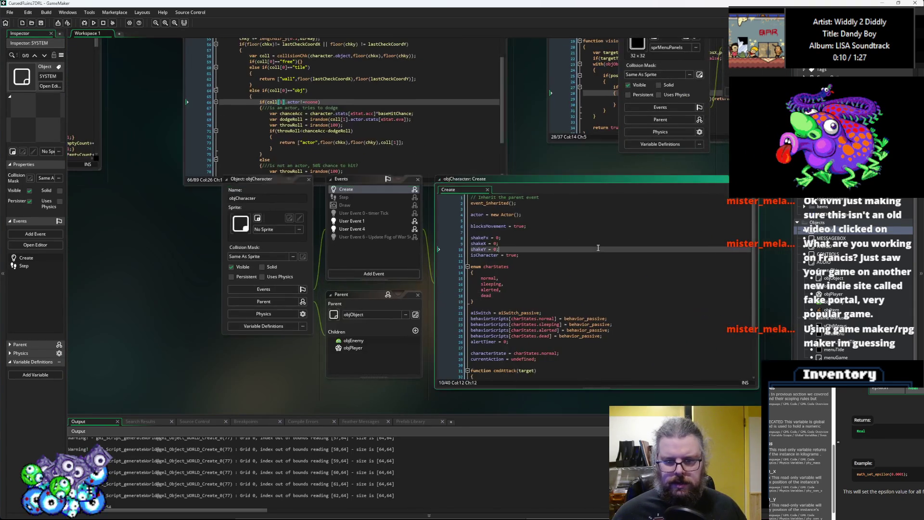
{"action": "key", "text": "ctrl+Tab"}
{"action": "key", "text": "ctrl+Tab"}
{"action": "key", "text": "ctrl+Tab"}
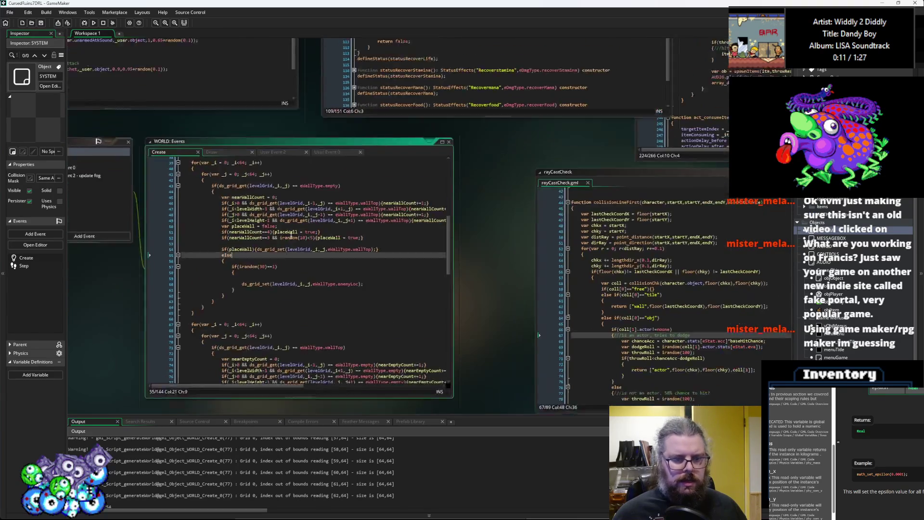
{"action": "key", "text": "ctrl+Tab"}
{"action": "key", "text": "ctrl+Tab"}
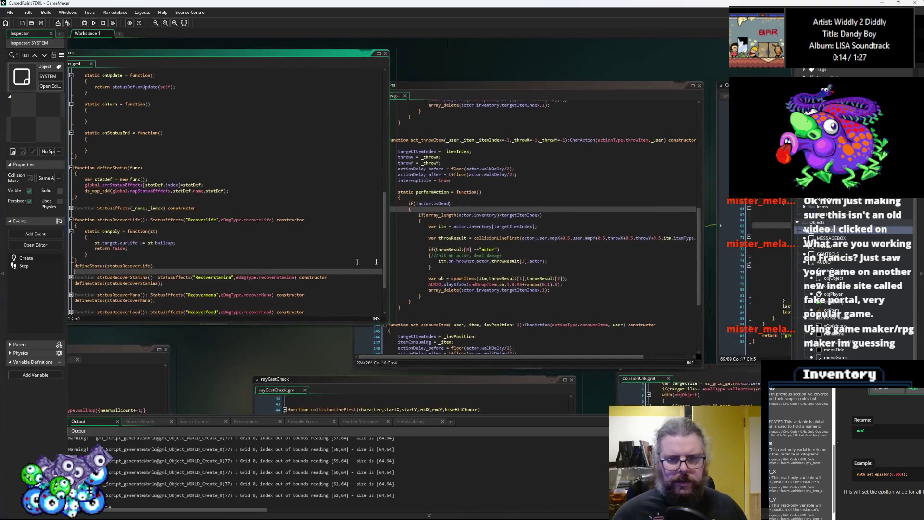
{"action": "left_click", "coordinate": [345, 260]}
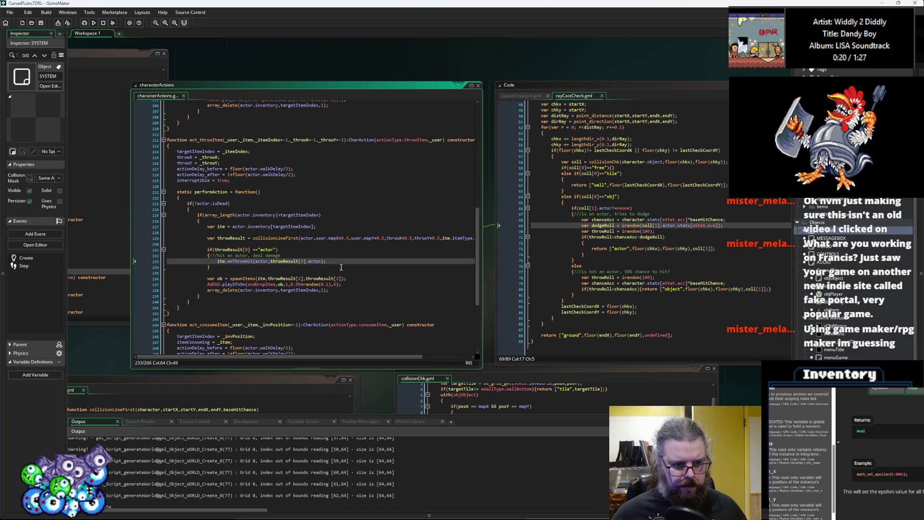
Step: Add the condition if(!itm.itemType.isFragile) before the spawnItems call
{"action": "left_click", "coordinate": [339, 273]}
{"action": "type", "text": "if("}
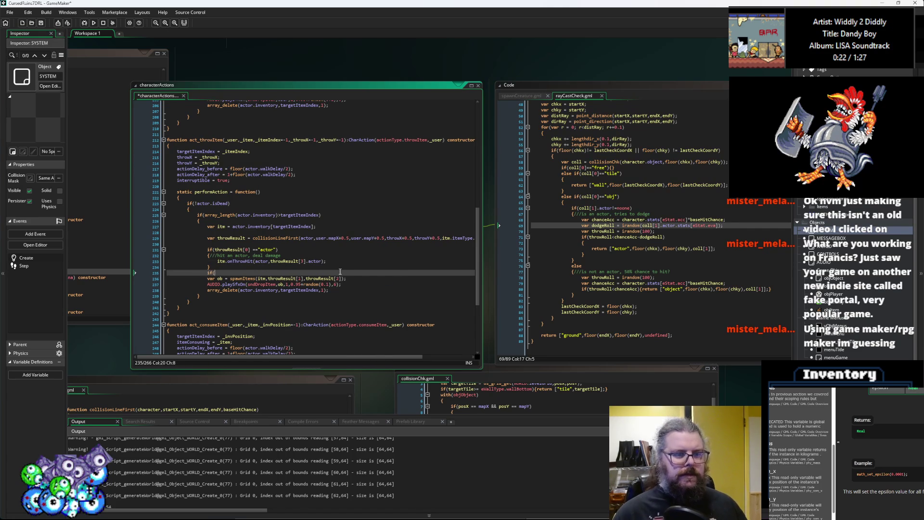
{"action": "type", "text": "itm."}
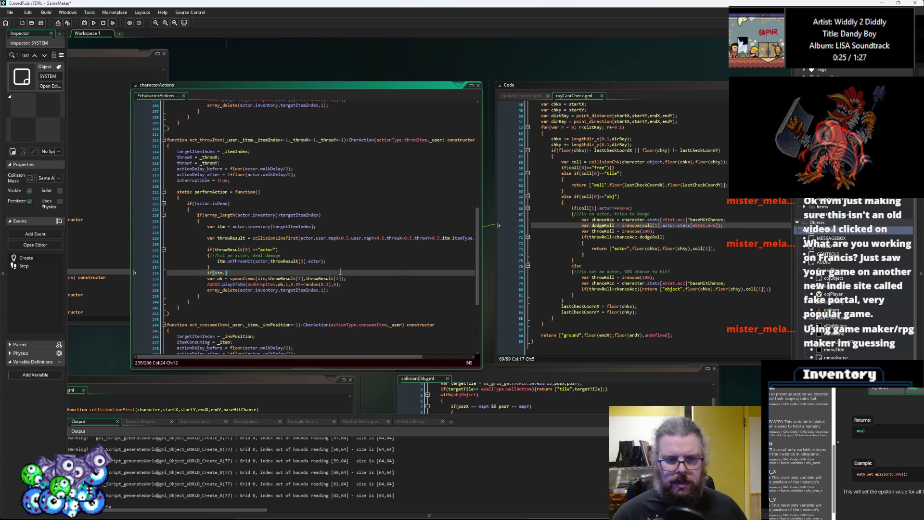
{"action": "type", "text": "emType."}
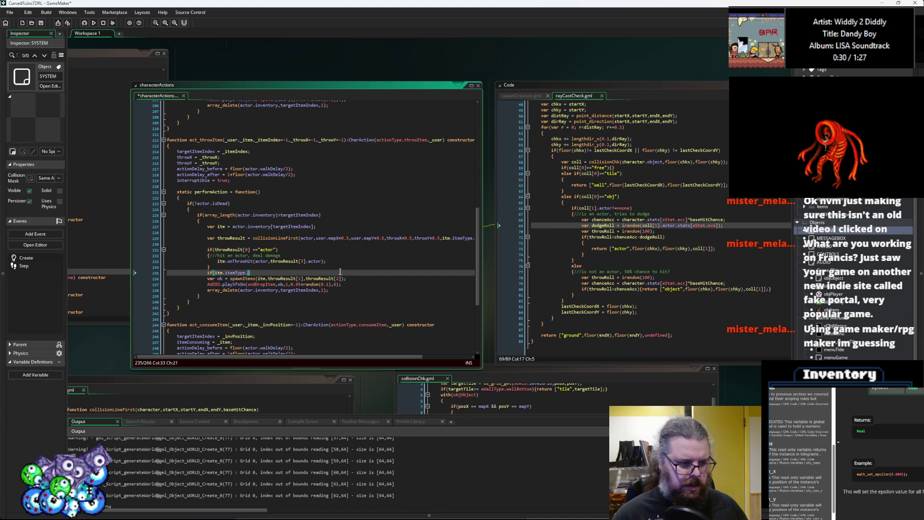
{"action": "type", "text": "gile)"}
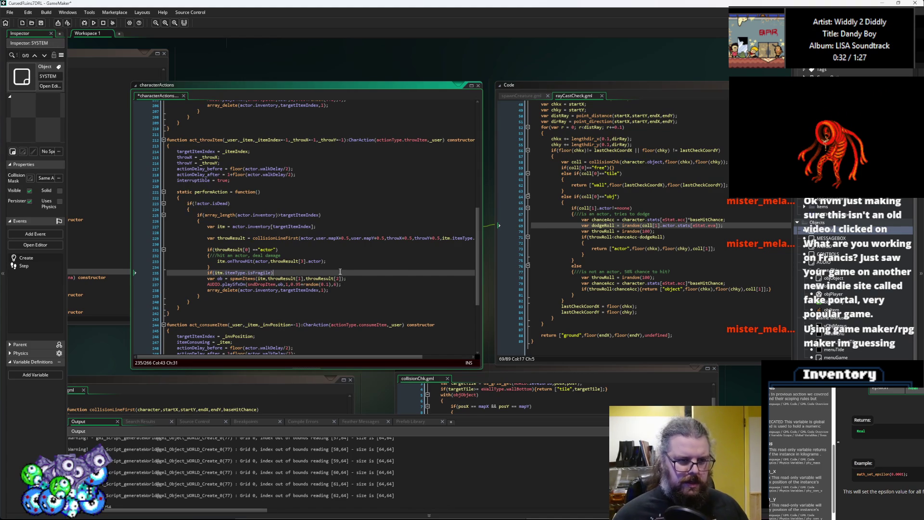
{"action": "key", "text": "ctrl+Left"}
{"action": "key", "text": "ctrl+Left"}
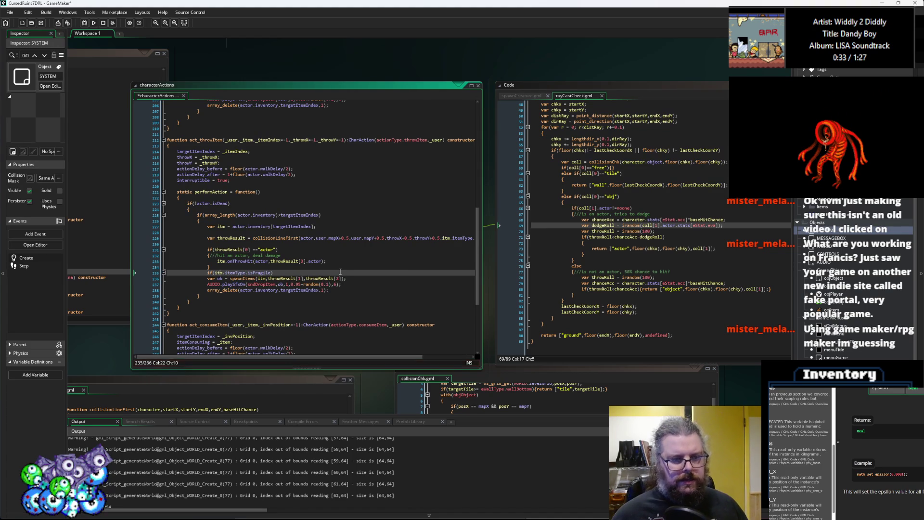
{"action": "type", "text": "!"}
{"action": "key", "text": "Right"}
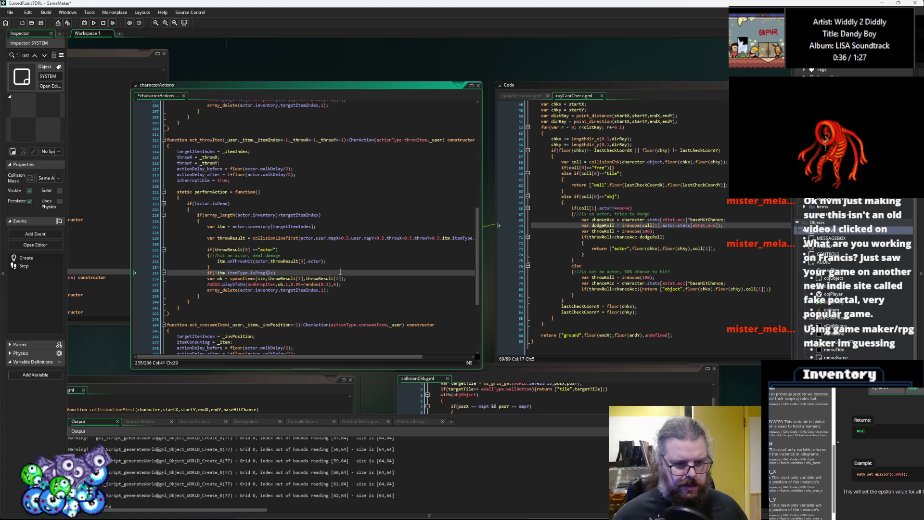
Step: Indent the spawnItems call inside the block and close it with a brace
{"action": "left_click", "coordinate": [340, 272]}
{"action": "key", "text": "Return"}
{"action": "type", "text": "{"}
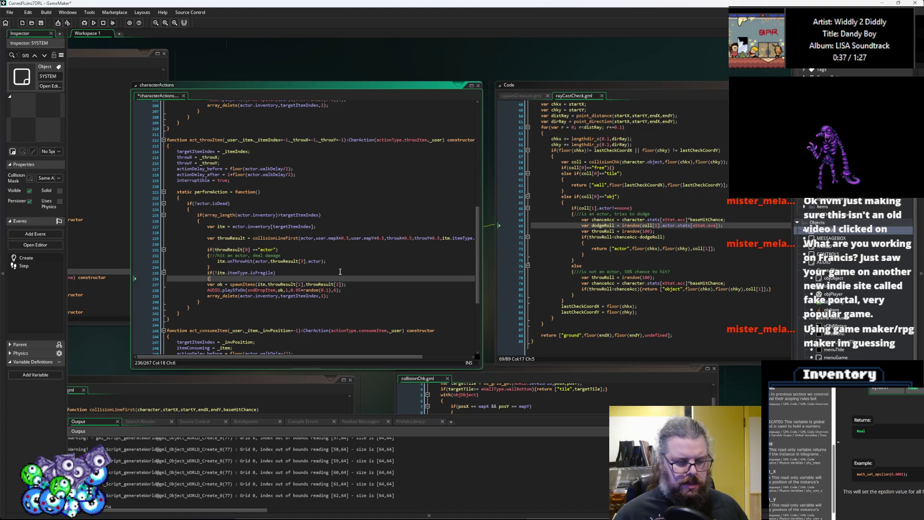
{"action": "key", "text": "Down"}
{"action": "key", "text": "End"}
{"action": "key", "text": "Return"}
{"action": "type", "text": "}"}
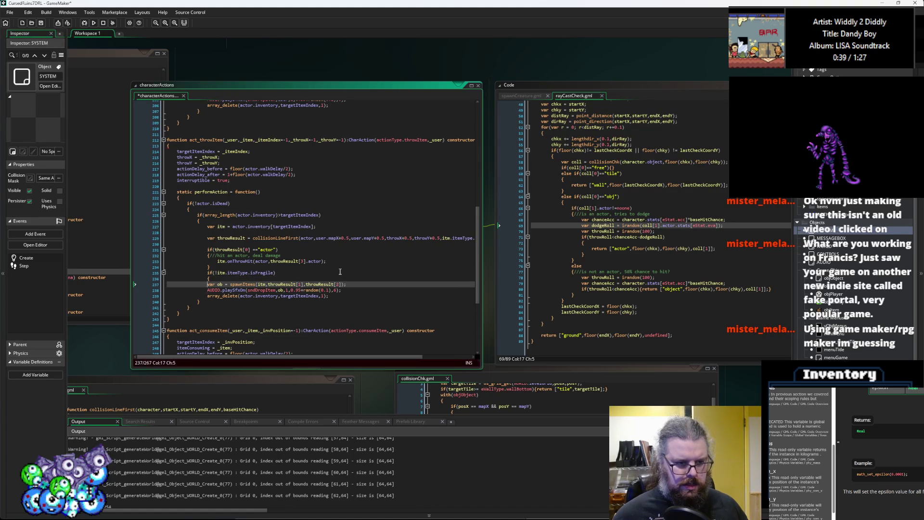
{"action": "key", "text": "Up"}
{"action": "key", "text": "Home"}
{"action": "key", "text": "Tab"}
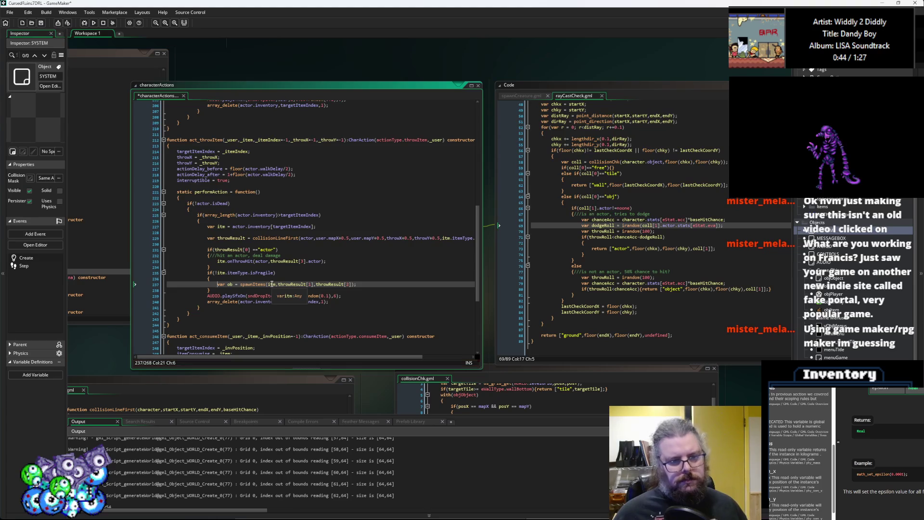
Step: Save the characterActions script
{"action": "left_click", "coordinate": [41, 22]}
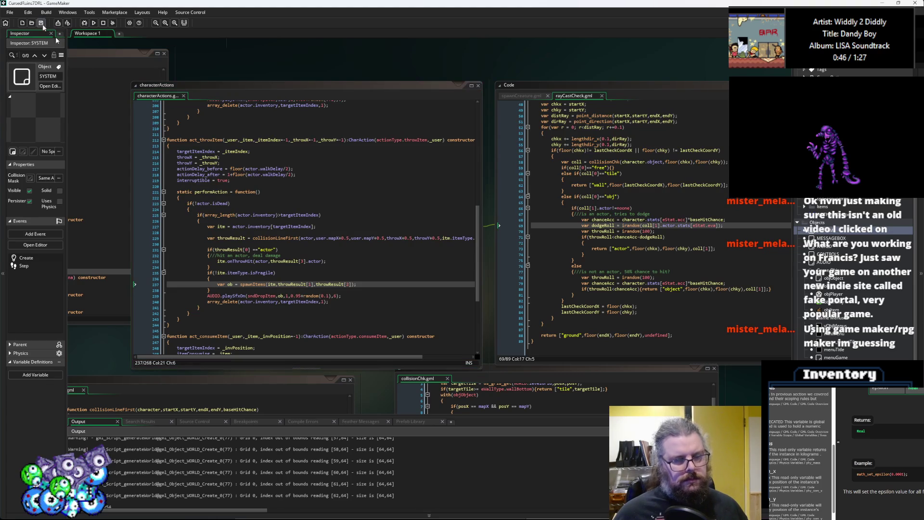
{"action": "left_click", "coordinate": [373, 284]}
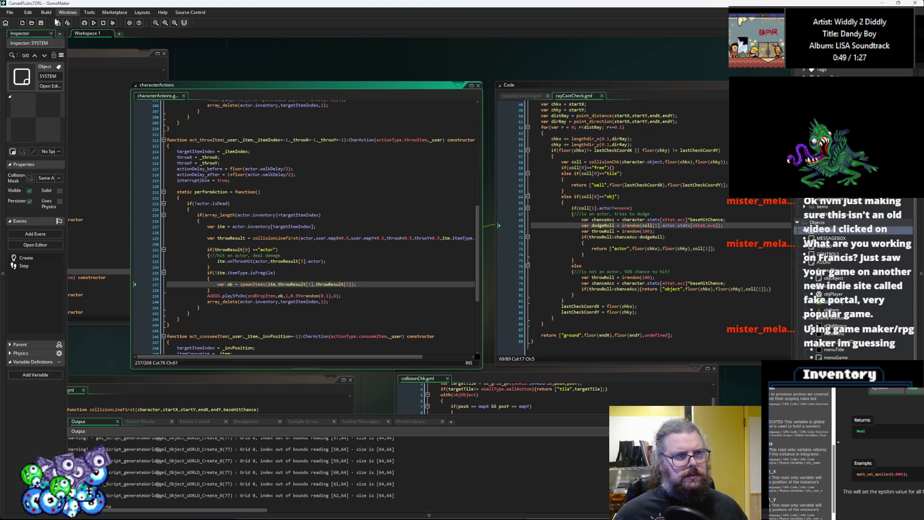
{"action": "left_click", "coordinate": [41, 23]}
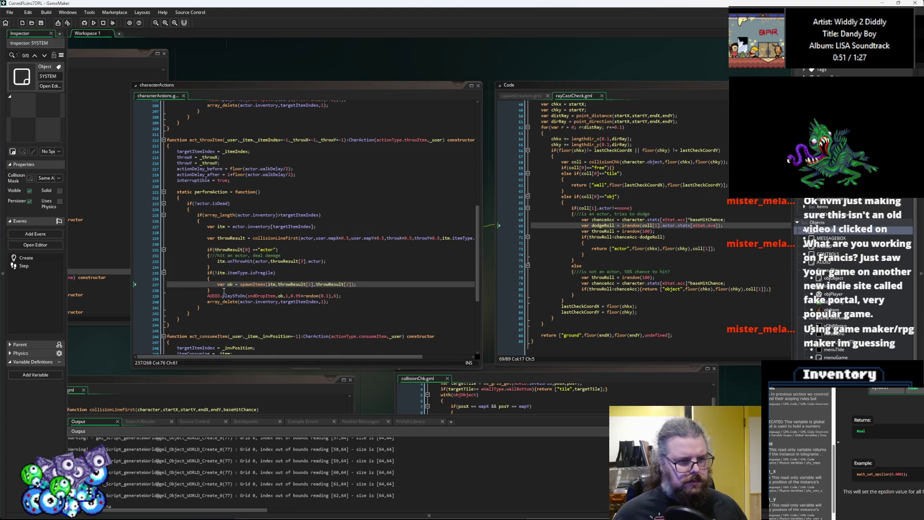
{"action": "left_click", "coordinate": [225, 289]}
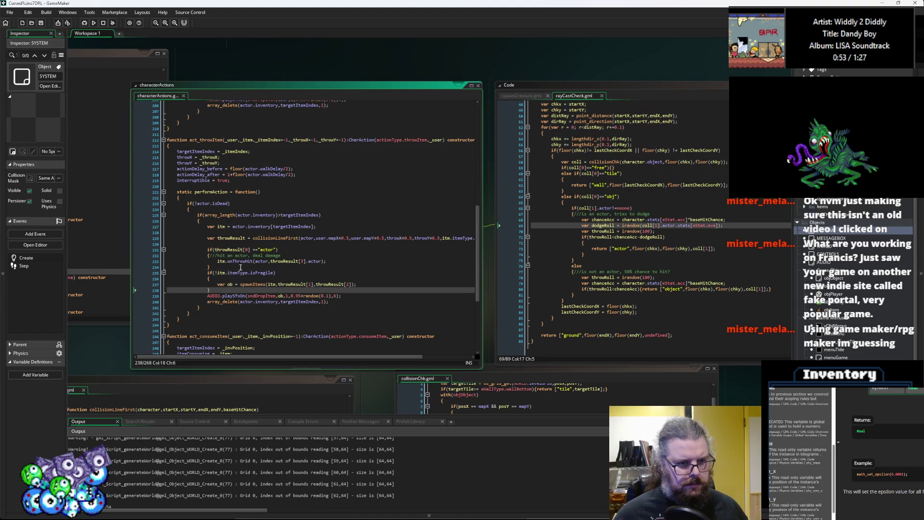
{"action": "left_click", "coordinate": [240, 268]}
Step: Declare var breaksOnImpact = false; on a new line in act_throwItem
{"action": "key", "text": "Return"}
{"action": "key", "text": "Return"}
{"action": "key", "text": "Up"}
{"action": "type", "text": "va"}
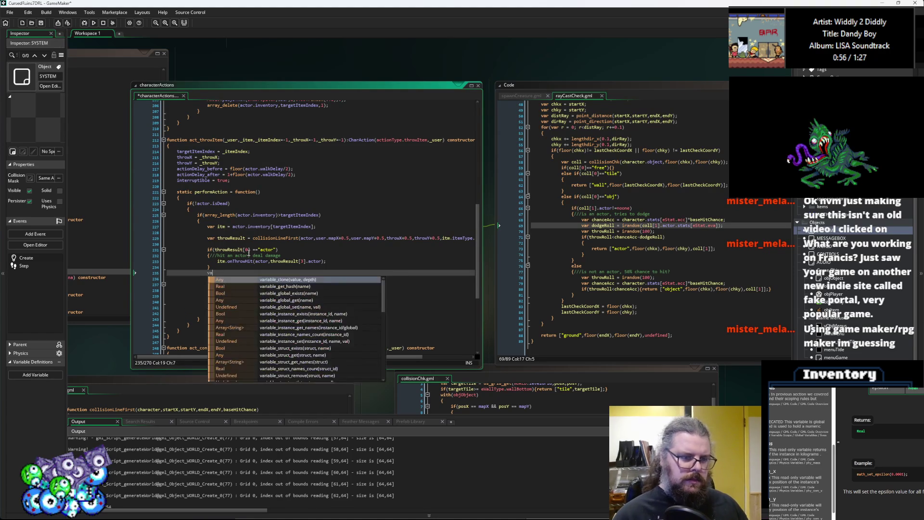
{"action": "type", "text": "r breajs"}
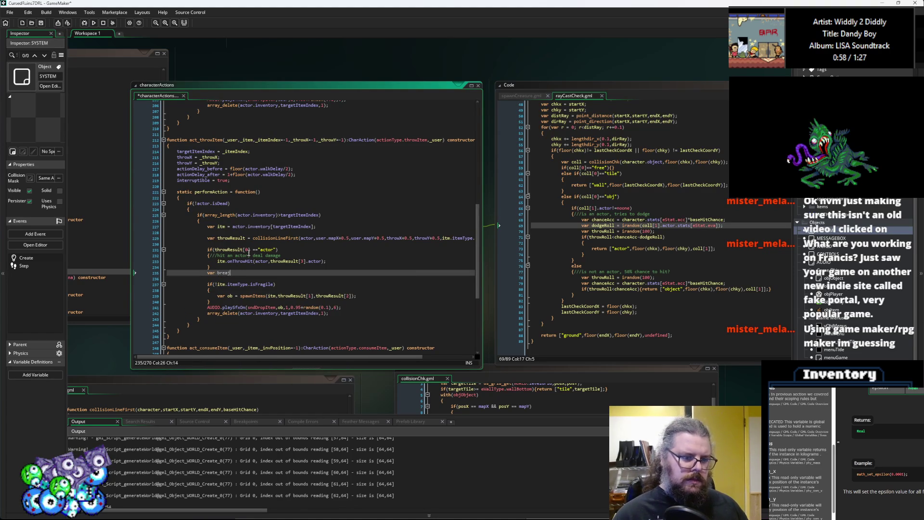
{"action": "key", "text": "BackSpace"}
{"action": "type", "text": "s0"}
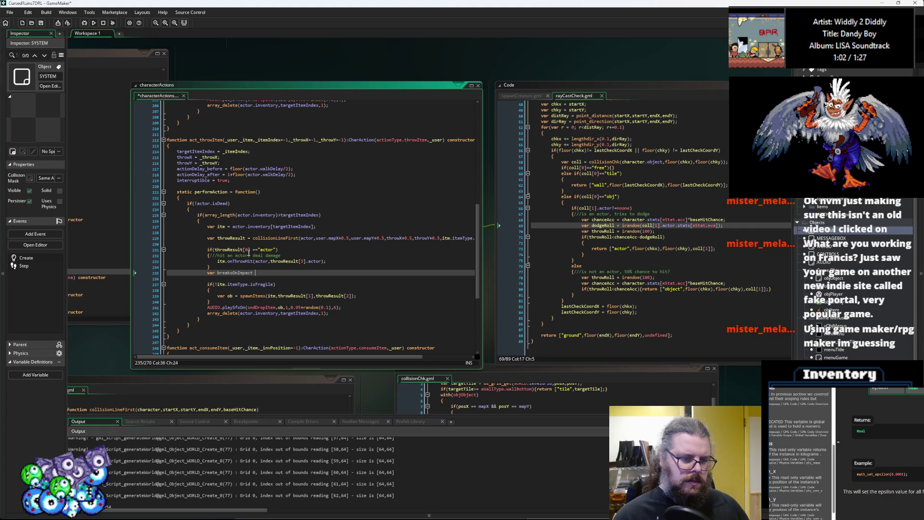
{"action": "type", "text": "alse;"}
{"action": "key", "text": "Return"}
{"action": "type", "text": ")"}
Step: Add an if using the isFragile check that sets breaksOnImpact = true
{"action": "left_click_drag", "start_coordinate": [276, 290], "coordinate": [219, 291]}
{"action": "key", "text": "ctrl+c"}
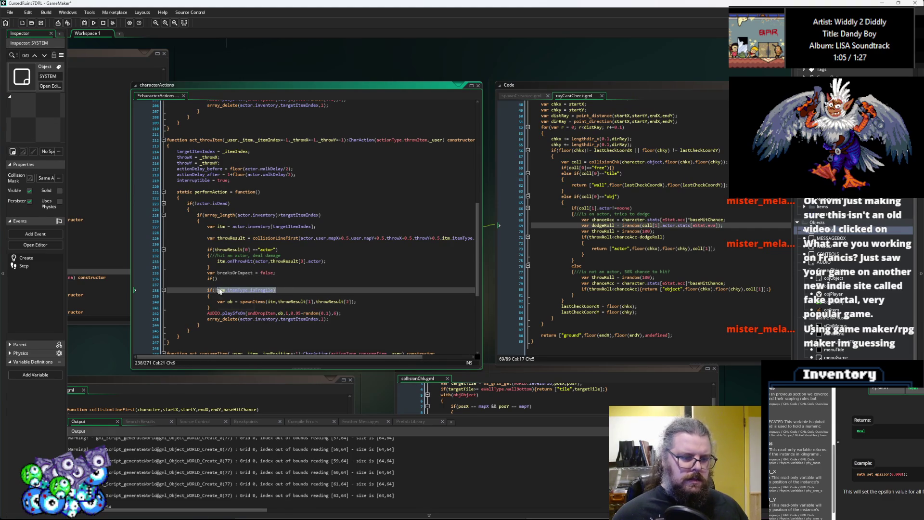
{"action": "left_click", "coordinate": [215, 279]}
{"action": "key", "text": "ctrl+v"}
{"action": "type", "text": "{"}
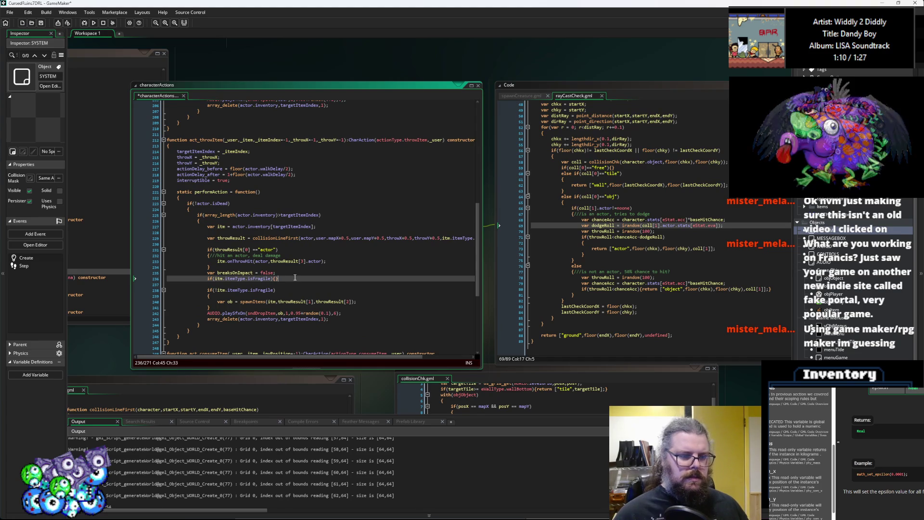
{"action": "double_click", "coordinate": [237, 273]}
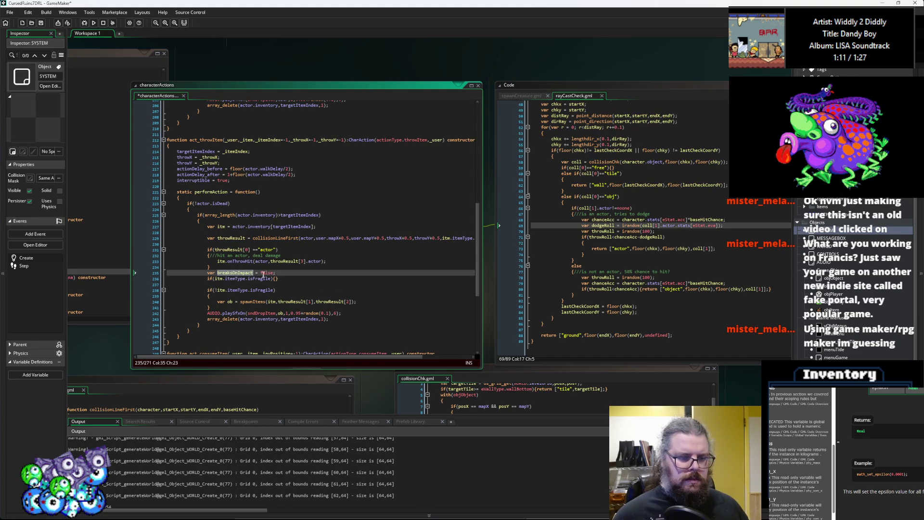
{"action": "key", "text": "ctrl+c"}
{"action": "left_click", "coordinate": [276, 279]}
{"action": "key", "text": "ctrl+v"}
{"action": "type", "text": "= t"}
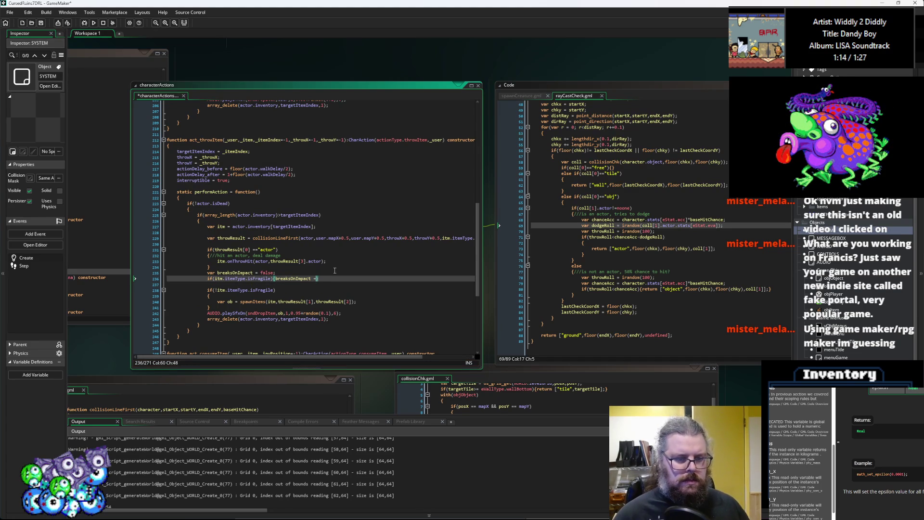
{"action": "type", "text": "rue;"}
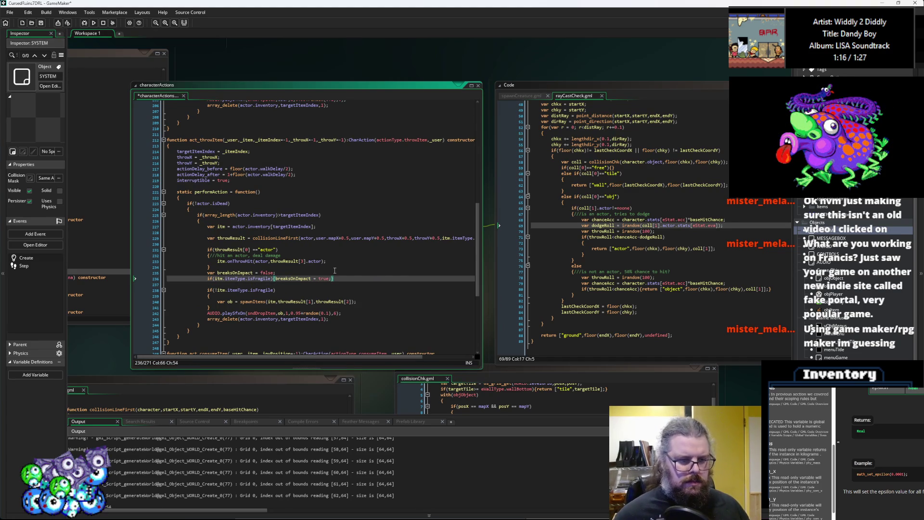
Step: Change the spawn check to if(breaksOnImpact){} else, spawning items only in the else branch
{"action": "double_click", "coordinate": [292, 278]}
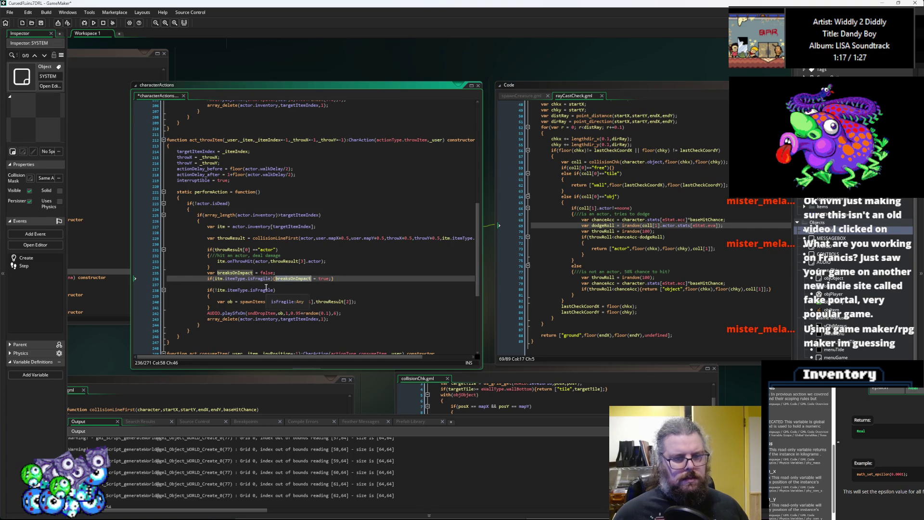
{"action": "left_click_drag", "start_coordinate": [274, 290], "coordinate": [220, 294]}
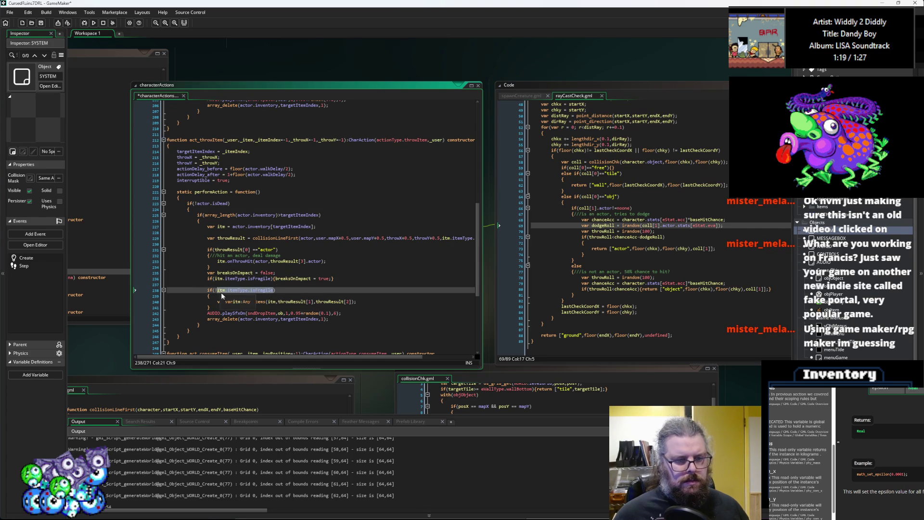
{"action": "key", "text": "ctrl+v"}
{"action": "left_click", "coordinate": [217, 289]}
{"action": "key", "text": "BackSpace"}
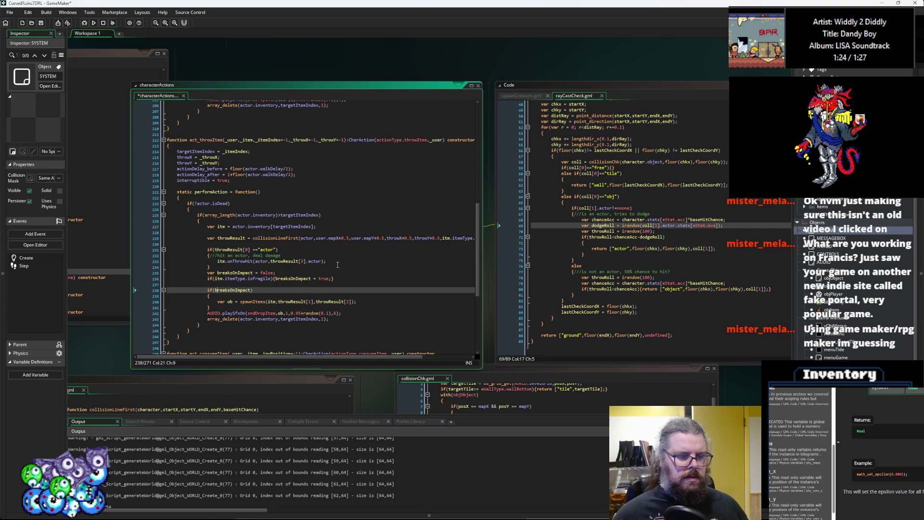
{"action": "key", "text": "Return"}
{"action": "type", "text": "{"}
{"action": "key", "text": "Return"}
{"action": "type", "text": "}"}
{"action": "key", "text": "Return"}
{"action": "type", "text": "else"}
{"action": "key", "text": "Up"}
{"action": "key", "text": "Up"}
{"action": "key", "text": "End"}
{"action": "key", "text": "Return"}
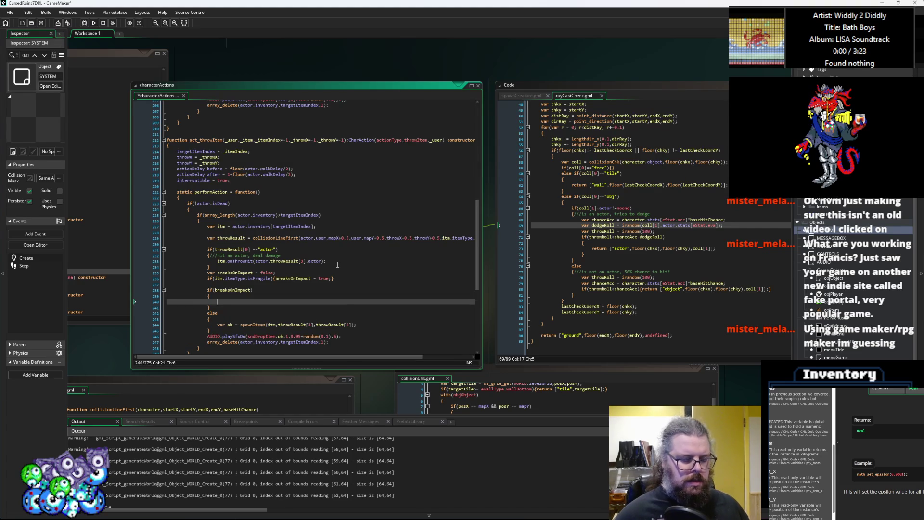
Step: Save the characterActions script
{"action": "left_click", "coordinate": [41, 24]}
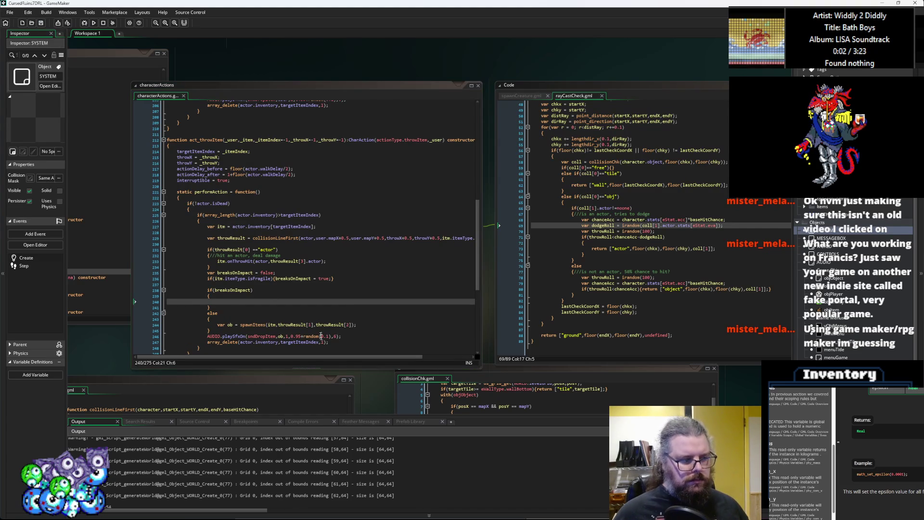
{"action": "scroll", "coordinate": [256, 298], "scroll_direction": "down", "scroll_amount": 1}
{"action": "left_click", "coordinate": [256, 298]}
Step: Scroll through the StatusEffects and Effects scripts to review the effect constructors
{"action": "left_click", "coordinate": [256, 276]}
{"action": "scroll", "coordinate": [112, 53], "scroll_direction": "left", "scroll_amount": 5}
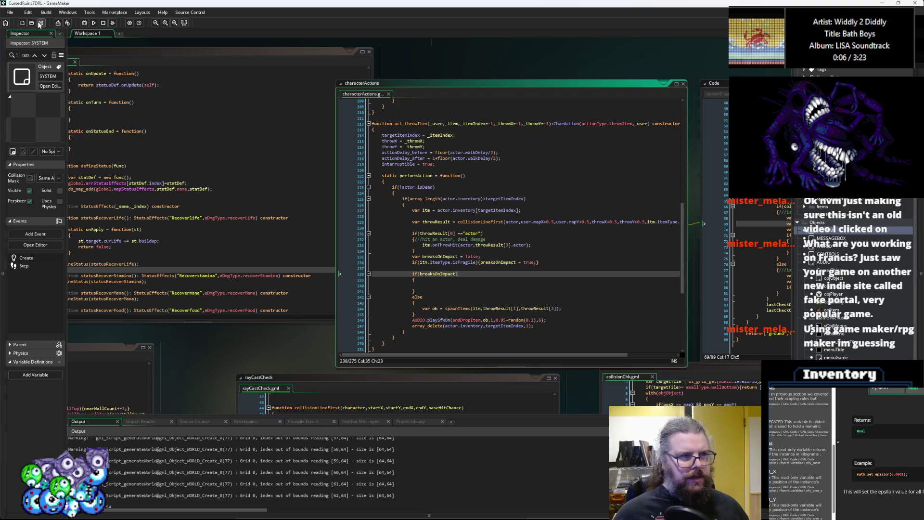
{"action": "left_click", "coordinate": [113, 136]}
{"action": "scroll", "coordinate": [113, 137], "scroll_direction": "left", "scroll_amount": 8}
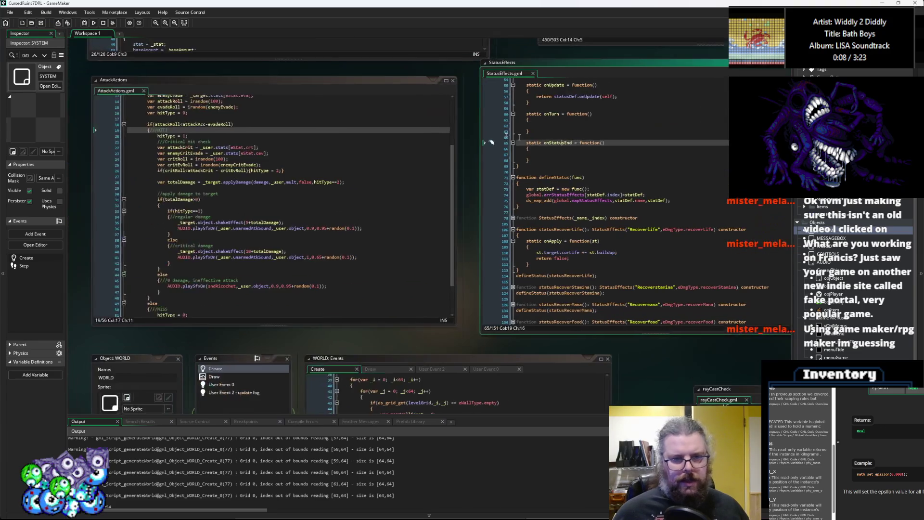
{"action": "scroll", "coordinate": [438, 138], "scroll_direction": "up", "scroll_amount": 5}
{"action": "left_click", "coordinate": [316, 263]}
{"action": "left_click_drag", "start_coordinate": [315, 263], "coordinate": [269, 207]}
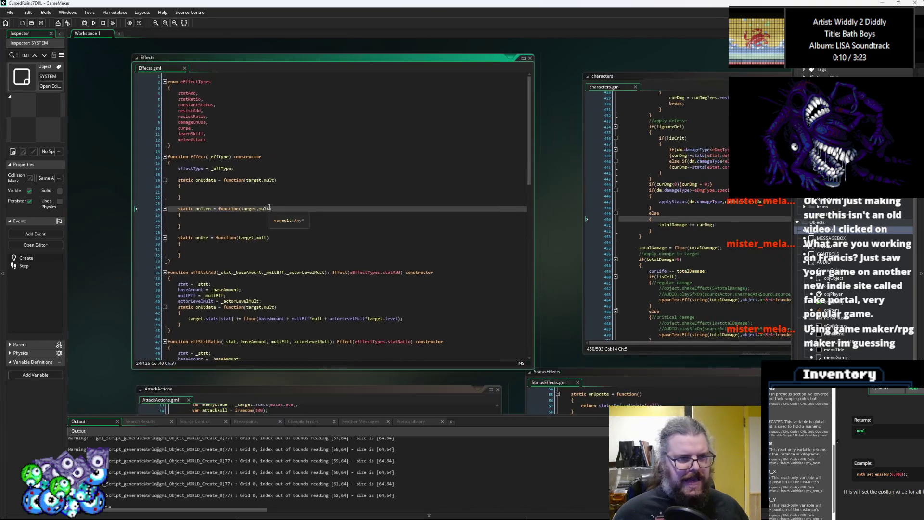
{"action": "scroll", "coordinate": [270, 207], "scroll_direction": "down", "scroll_amount": 10}
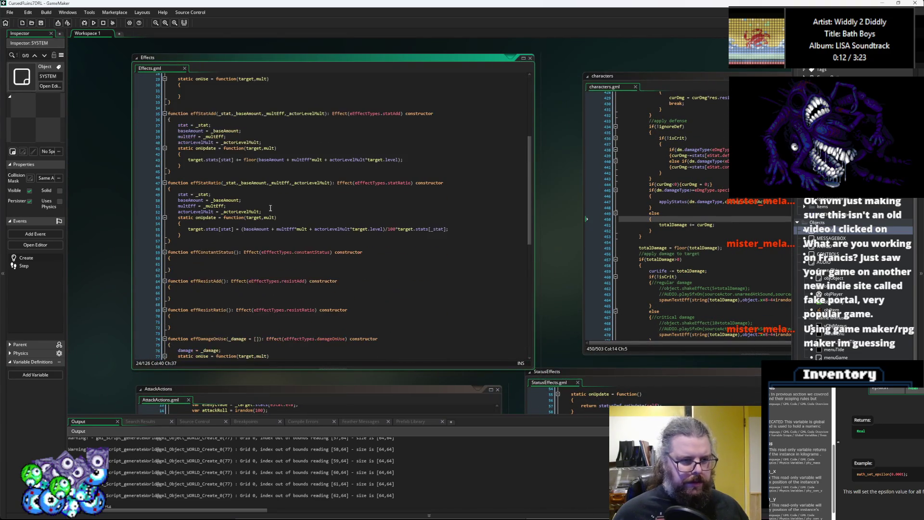
{"action": "left_click", "coordinate": [264, 217]}
{"action": "scroll", "coordinate": [264, 218], "scroll_direction": "left", "scroll_amount": 3}
{"action": "scroll", "coordinate": [337, 236], "scroll_direction": "down", "scroll_amount": 8}
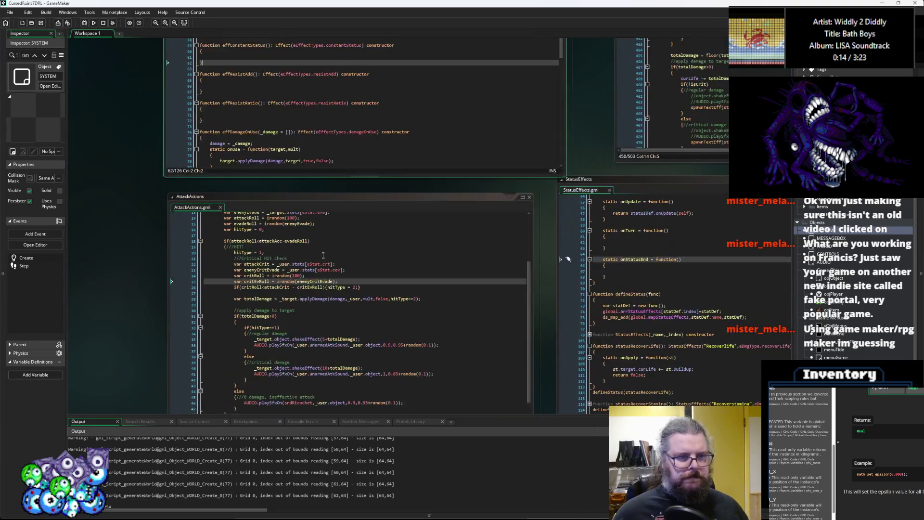
{"action": "scroll", "coordinate": [403, 251], "scroll_direction": "up", "scroll_amount": 10}
{"action": "scroll", "coordinate": [403, 251], "scroll_direction": "right", "scroll_amount": 8}
Step: Move the characters editor up-left, make it taller, scroll up through it, then bring ItemStructs forward
{"action": "left_click", "coordinate": [334, 284]}
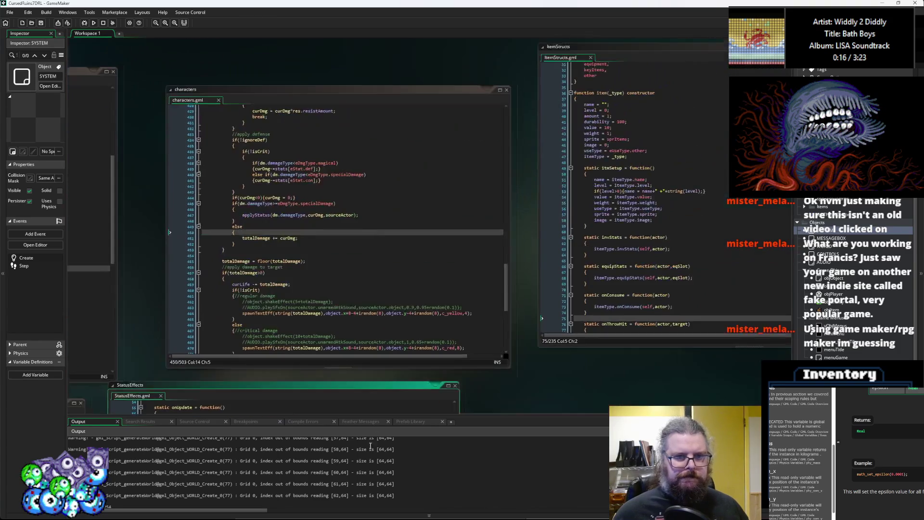
{"action": "left_click_drag", "start_coordinate": [258, 96], "coordinate": [245, 64]}
{"action": "mouse_move", "coordinate": [496, 335]}
{"action": "left_mouse_down"}
{"action": "mouse_move", "coordinate": [495, 404]}
{"action": "mouse_move", "coordinate": [496, 368]}
{"action": "left_mouse_up"}
{"action": "left_click", "coordinate": [337, 240]}
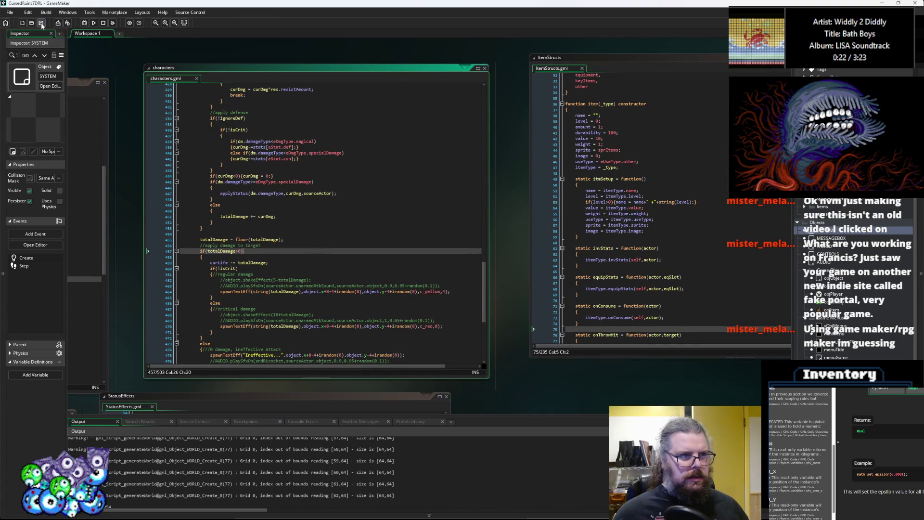
{"action": "scroll", "coordinate": [361, 210], "scroll_direction": "up", "scroll_amount": 14}
{"action": "scroll", "coordinate": [361, 210], "scroll_direction": "up", "scroll_amount": 4}
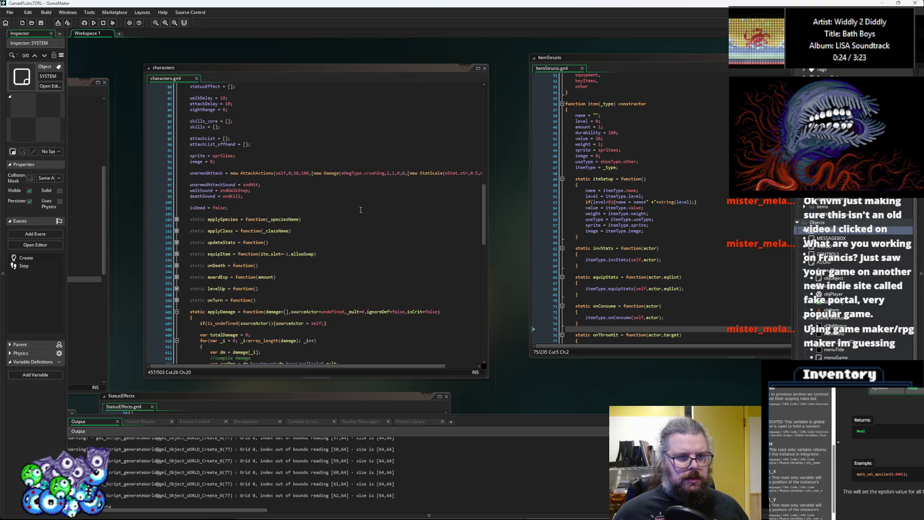
{"action": "scroll", "coordinate": [366, 208], "scroll_direction": "up", "scroll_amount": 4}
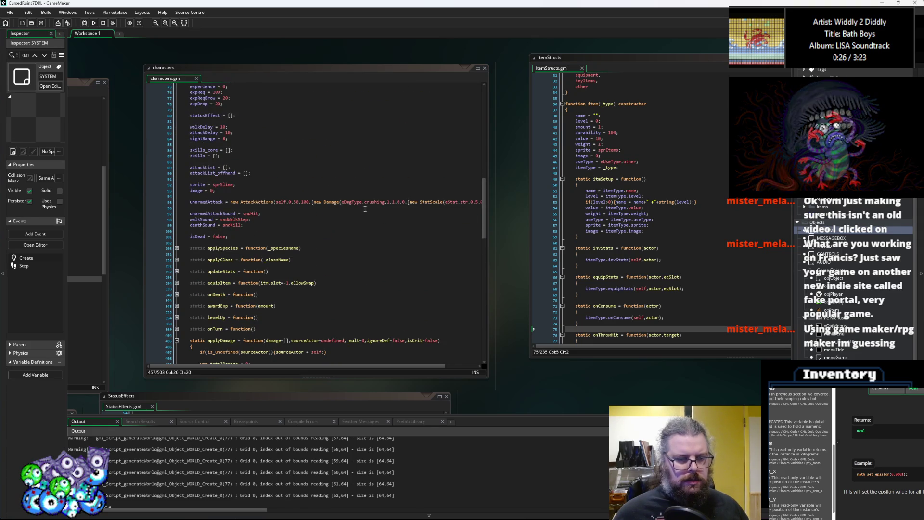
{"action": "scroll", "coordinate": [364, 207], "scroll_direction": "up", "scroll_amount": 4}
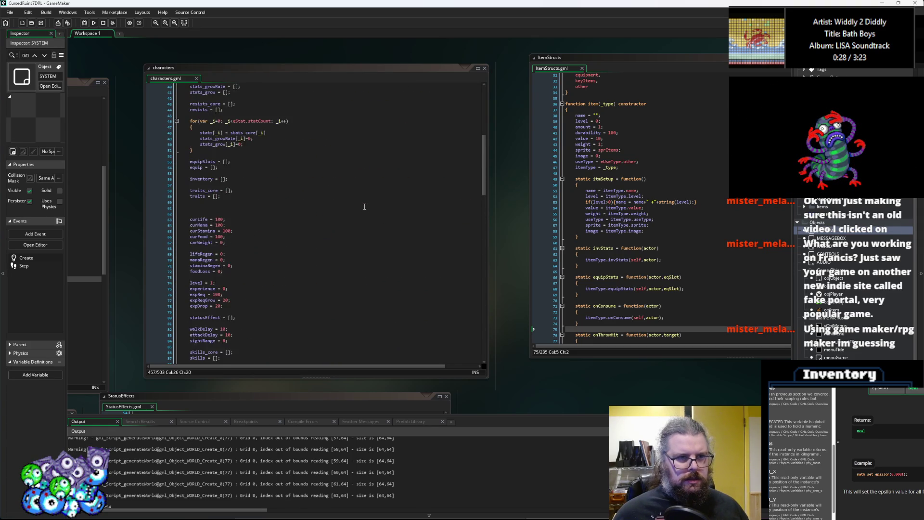
{"action": "key", "text": "ctrl+Tab"}
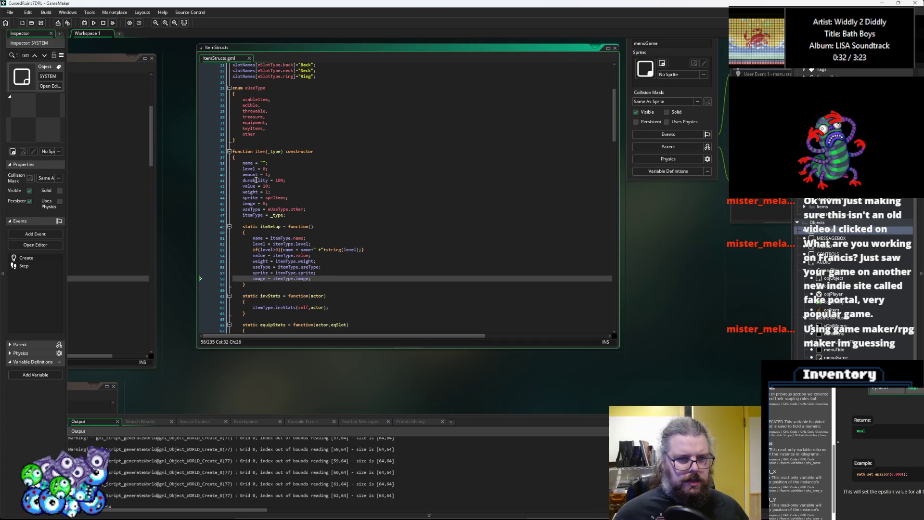
Step: Scroll from the item constructor's durability default down to the setupItems list
{"action": "double_click", "coordinate": [258, 180]}
{"action": "left_click", "coordinate": [312, 178]}
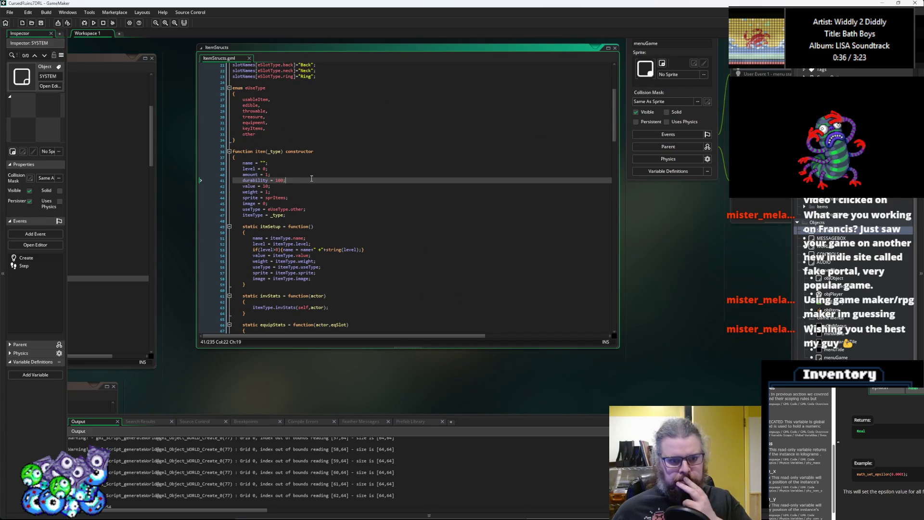
{"action": "scroll", "coordinate": [311, 179], "scroll_direction": "down", "scroll_amount": 2}
{"action": "scroll", "coordinate": [311, 178], "scroll_direction": "down", "scroll_amount": 2}
{"action": "scroll", "coordinate": [311, 178], "scroll_direction": "down", "scroll_amount": 4}
{"action": "scroll", "coordinate": [311, 178], "scroll_direction": "down", "scroll_amount": 2}
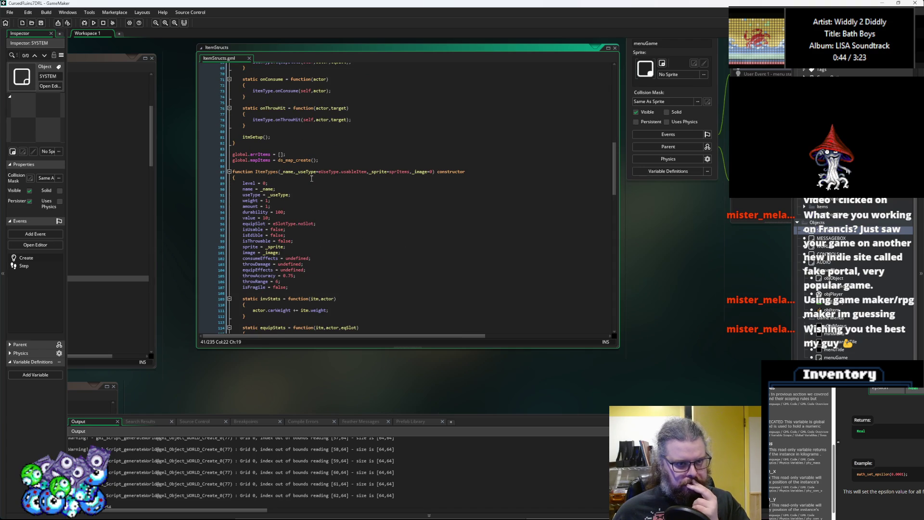
{"action": "scroll", "coordinate": [311, 178], "scroll_direction": "down", "scroll_amount": 3}
{"action": "scroll", "coordinate": [312, 178], "scroll_direction": "down", "scroll_amount": 15}
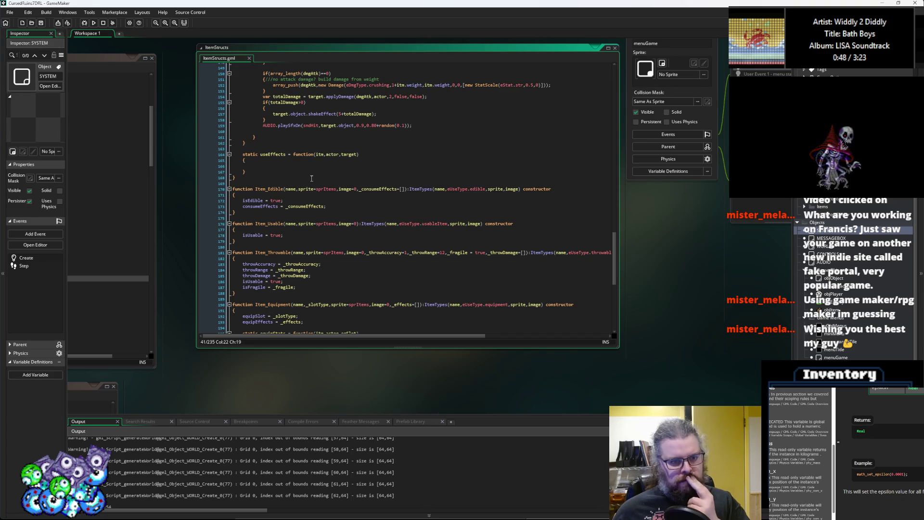
{"action": "scroll", "coordinate": [311, 178], "scroll_direction": "down", "scroll_amount": 4}
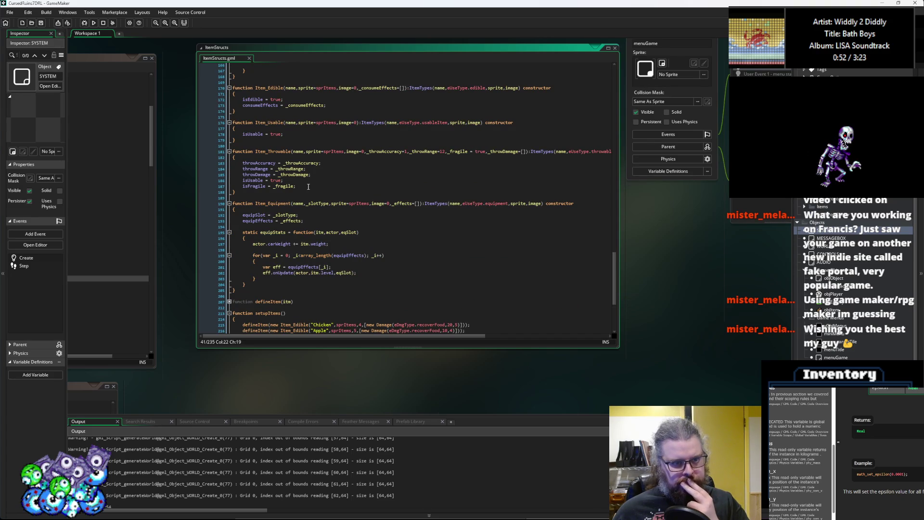
{"action": "scroll", "coordinate": [338, 186], "scroll_direction": "down", "scroll_amount": 3}
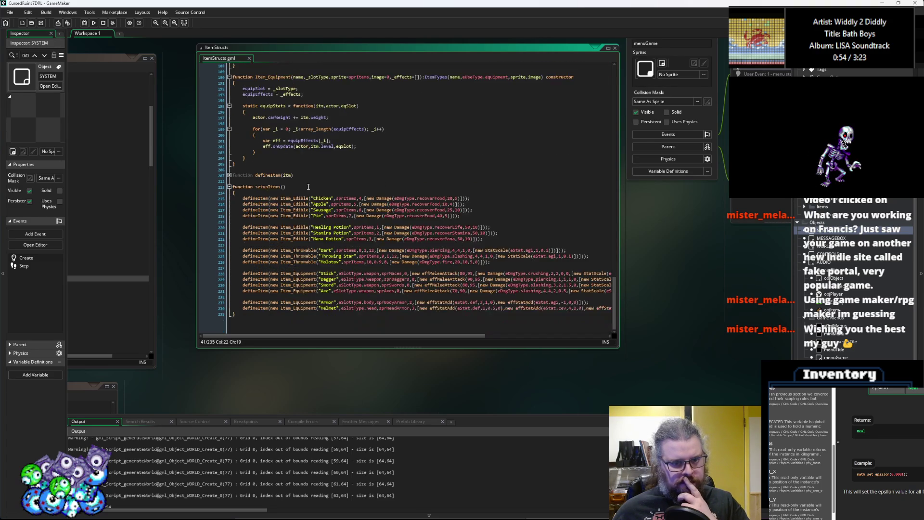
Step: Check the Item_Throwable parameter list, then enlarge and widen the ItemStructs editor
{"action": "left_click", "coordinate": [460, 98]}
{"action": "scroll", "coordinate": [445, 244], "scroll_direction": "down", "scroll_amount": 4}
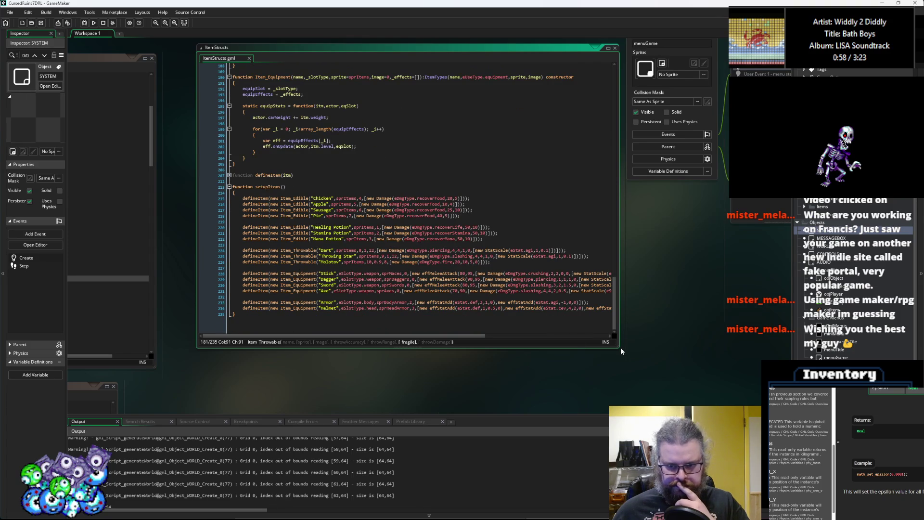
{"action": "left_click_drag", "start_coordinate": [626, 349], "coordinate": [660, 369]}
{"action": "left_click_drag", "start_coordinate": [197, 368], "coordinate": [107, 376]}
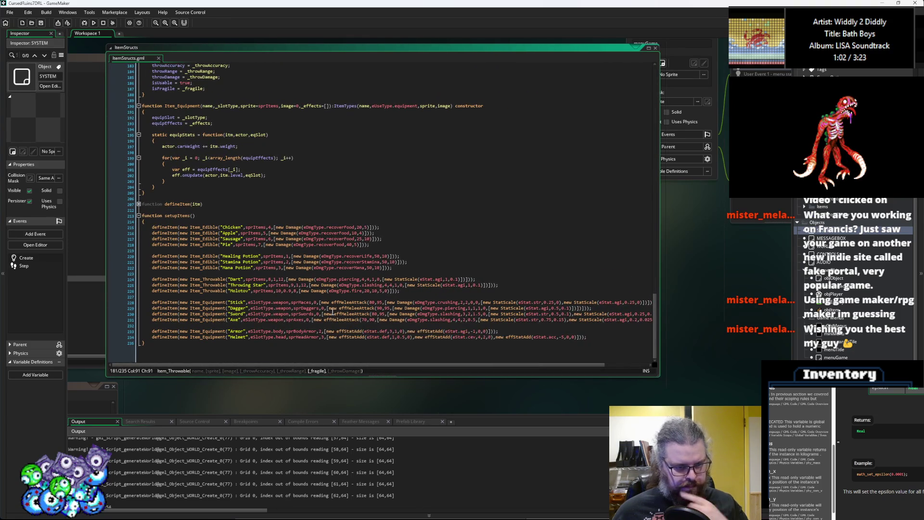
Step: Inspect the Damage level-scale arguments on the Dart line in setupItems
{"action": "left_click", "coordinate": [344, 297]}
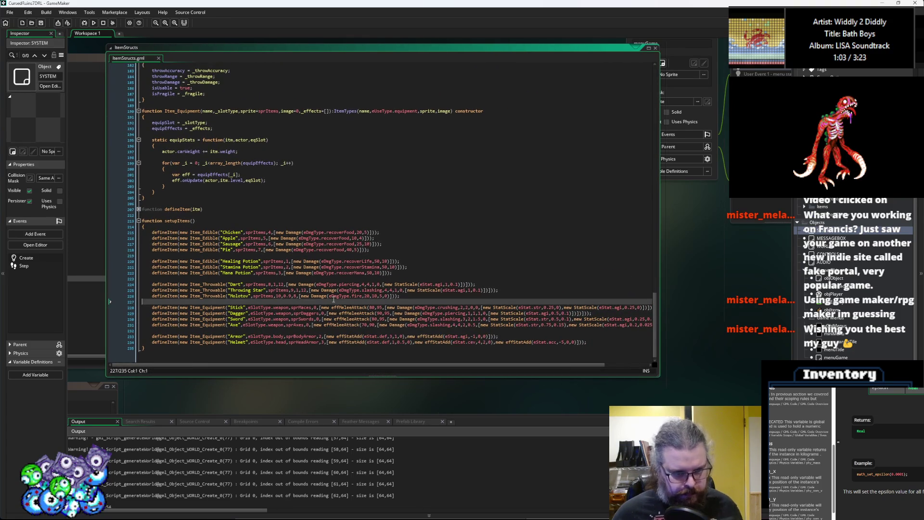
{"action": "left_click", "coordinate": [375, 284]}
{"action": "left_click", "coordinate": [381, 284]}
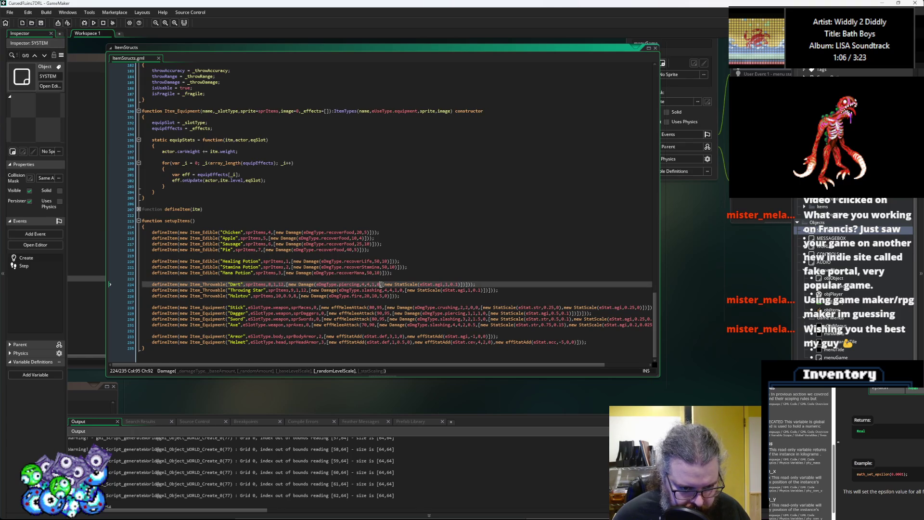
{"action": "left_click", "coordinate": [373, 284]}
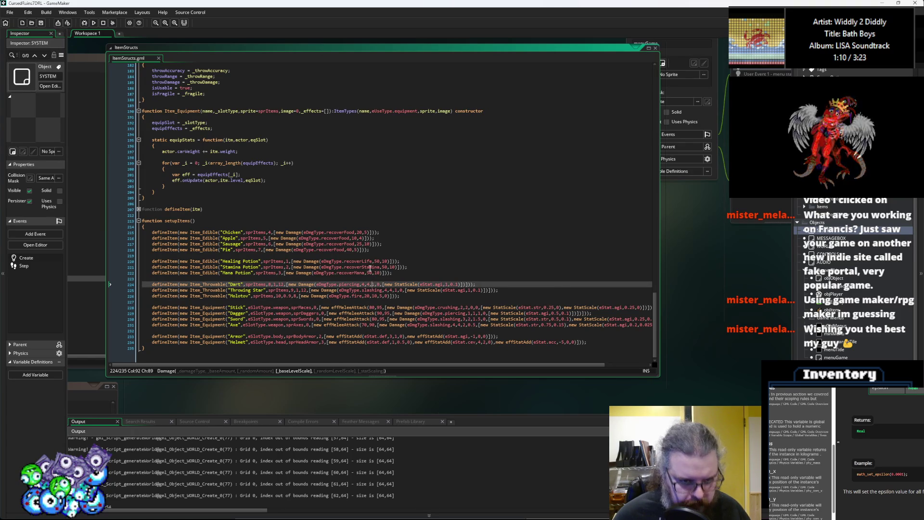
{"action": "scroll", "coordinate": [372, 279], "scroll_direction": "up", "scroll_amount": 2}
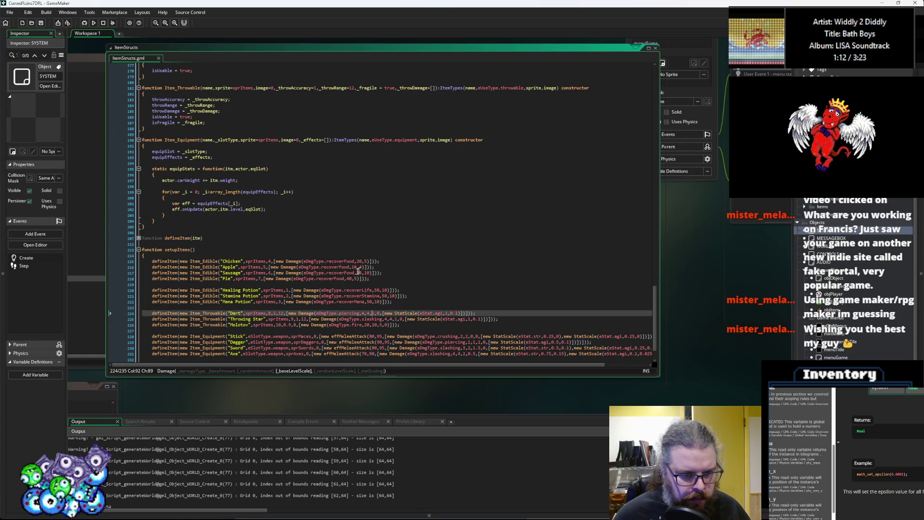
Step: Pass true as Dart's _fragile argument after its throw range
{"action": "left_click", "coordinate": [275, 313]}
{"action": "left_click", "coordinate": [281, 313]}
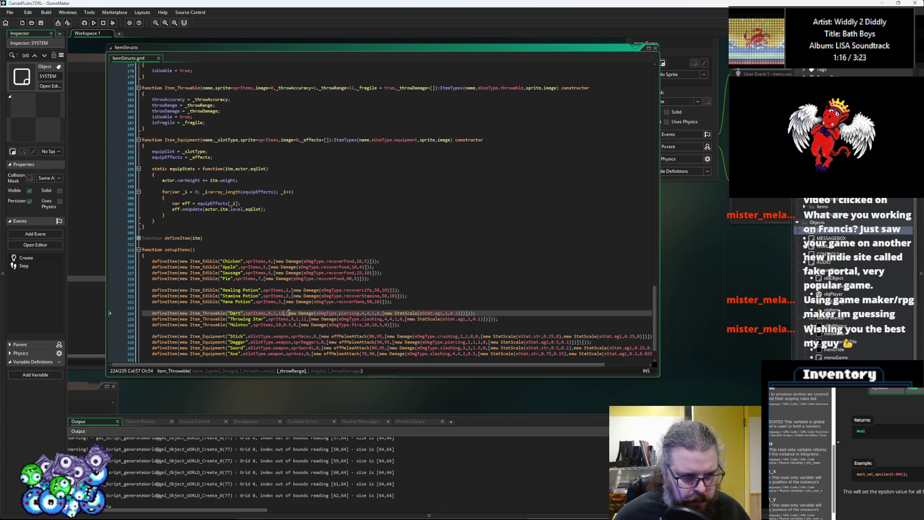
{"action": "key", "text": "Right"}
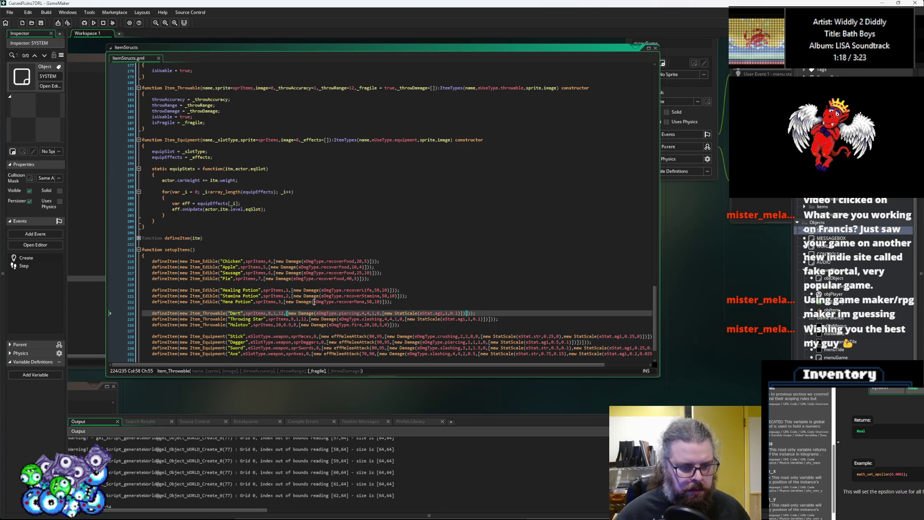
{"action": "type", "text": "false,"}
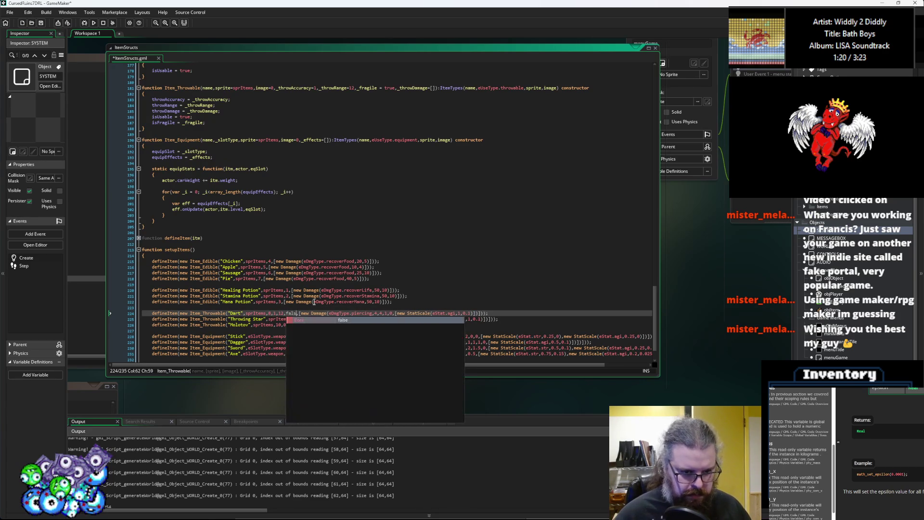
{"action": "key", "text": "BackSpace"}
{"action": "key", "text": "BackSpace"}
{"action": "key", "text": "BackSpace"}
{"action": "type", "text": "true,"}
Step: Pass true as _fragile for Throwing Star and Molotov, then save ItemStructs
{"action": "key", "text": "Down"}
{"action": "key", "text": "Right"}
{"action": "key", "text": "Right"}
{"action": "key", "text": "Right"}
{"action": "type", "text": "true,"}
{"action": "key", "text": "Down"}
{"action": "key", "text": "Left"}
{"action": "key", "text": "Left"}
{"action": "key", "text": "Left"}
{"action": "key", "text": "Left"}
{"action": "type", "text": "tre"}
{"action": "key", "text": "BackSpace"}
{"action": "type", "text": "ue"}
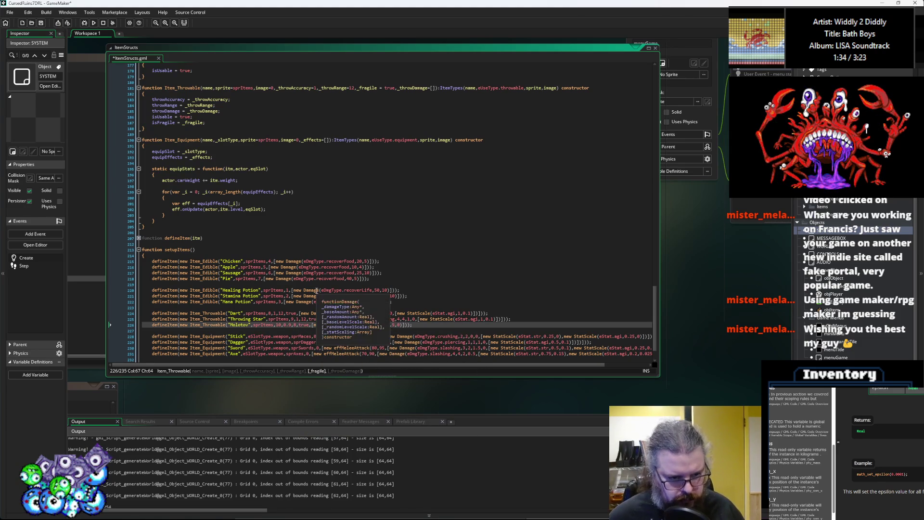
{"action": "left_click", "coordinate": [41, 23]}
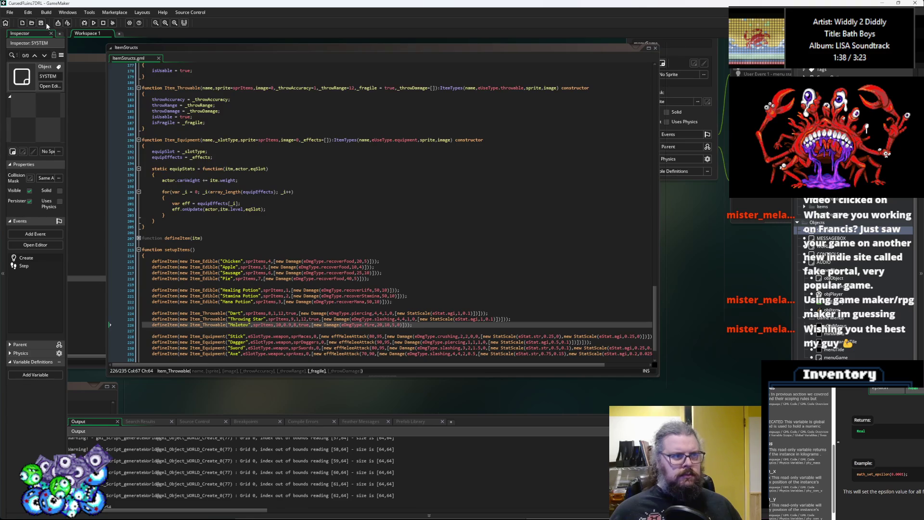
{"action": "left_click", "coordinate": [366, 319]}
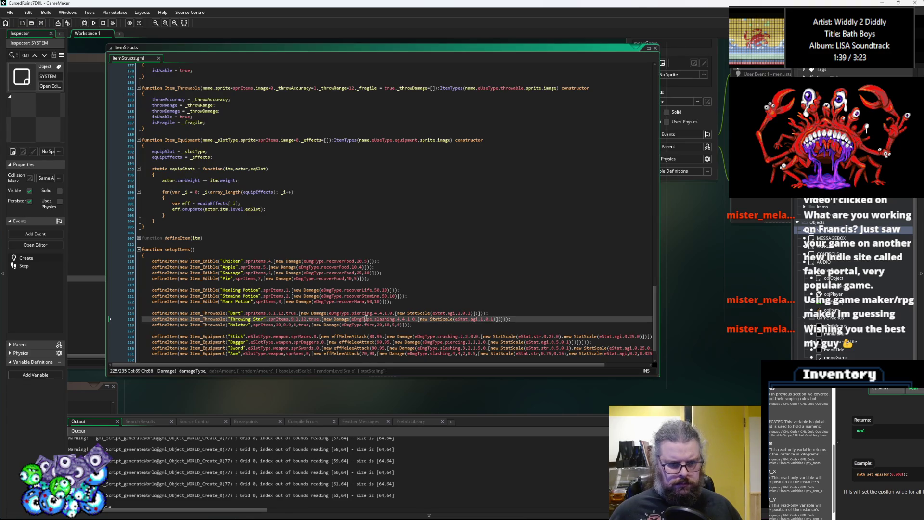
Step: Rename isFragile in ItemTypes to instantBreakChance with a default of 0
{"action": "double_click", "coordinate": [308, 324]}
{"action": "scroll", "coordinate": [183, 159], "scroll_direction": "up", "scroll_amount": 3}
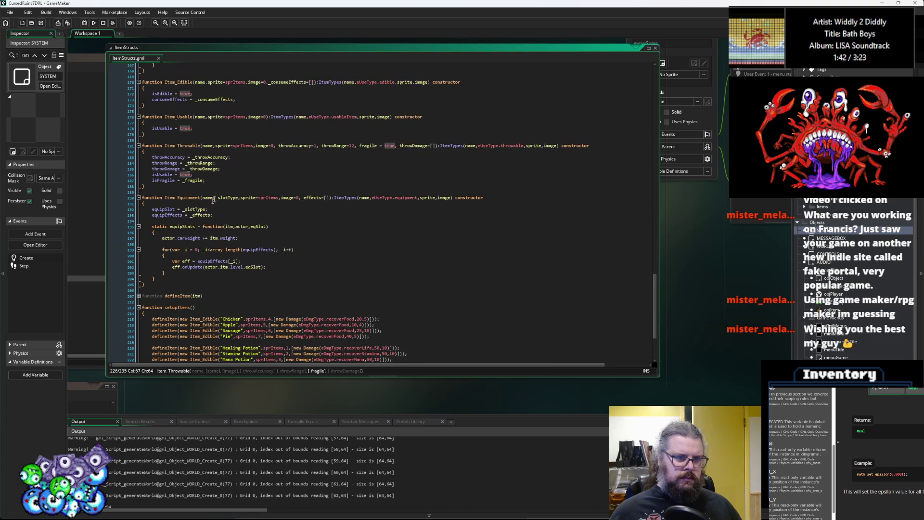
{"action": "double_click", "coordinate": [163, 181]}
{"action": "scroll", "coordinate": [183, 179], "scroll_direction": "up", "scroll_amount": 15}
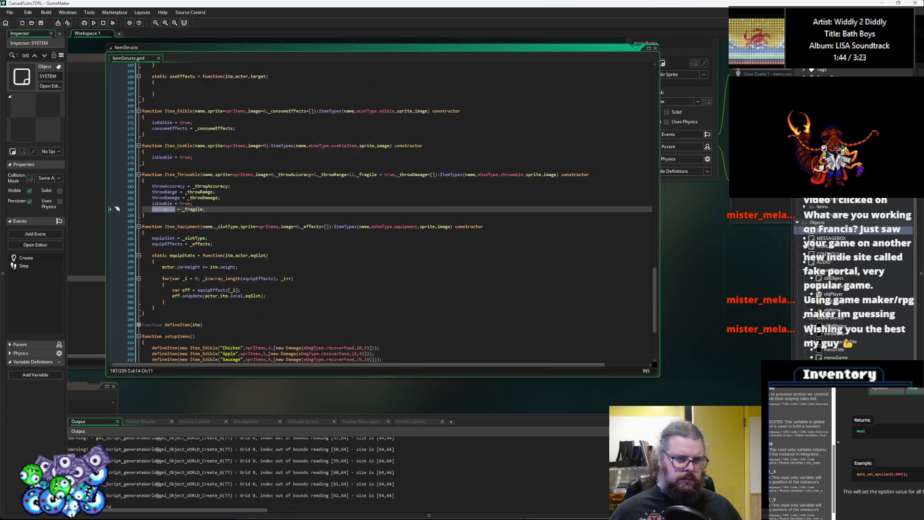
{"action": "scroll", "coordinate": [214, 176], "scroll_direction": "up", "scroll_amount": 13}
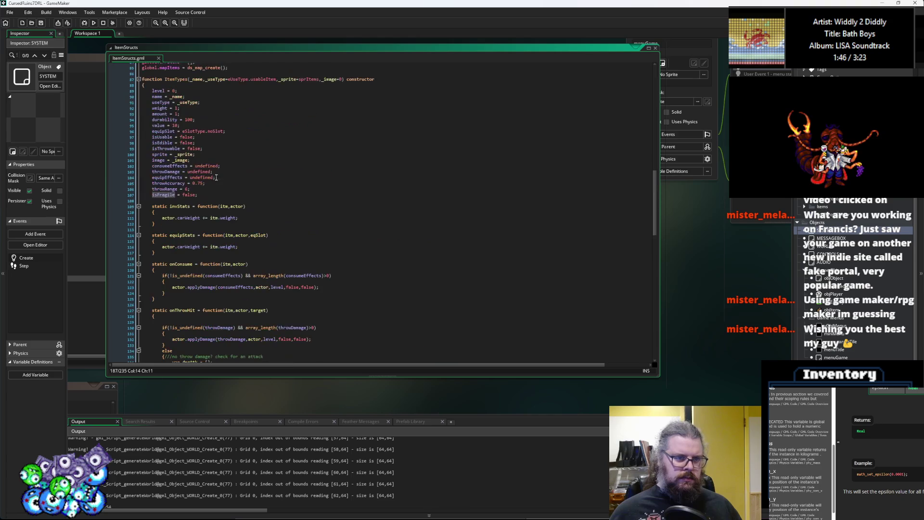
{"action": "left_click", "coordinate": [207, 194]}
{"action": "double_click", "coordinate": [168, 195]}
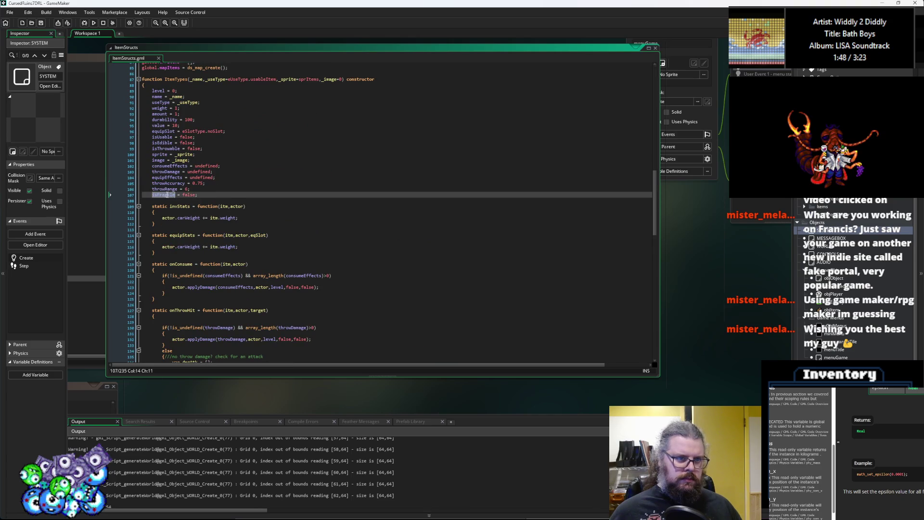
{"action": "scroll", "coordinate": [221, 190], "scroll_direction": "up", "scroll_amount": 3}
{"action": "type", "text": "instan"}
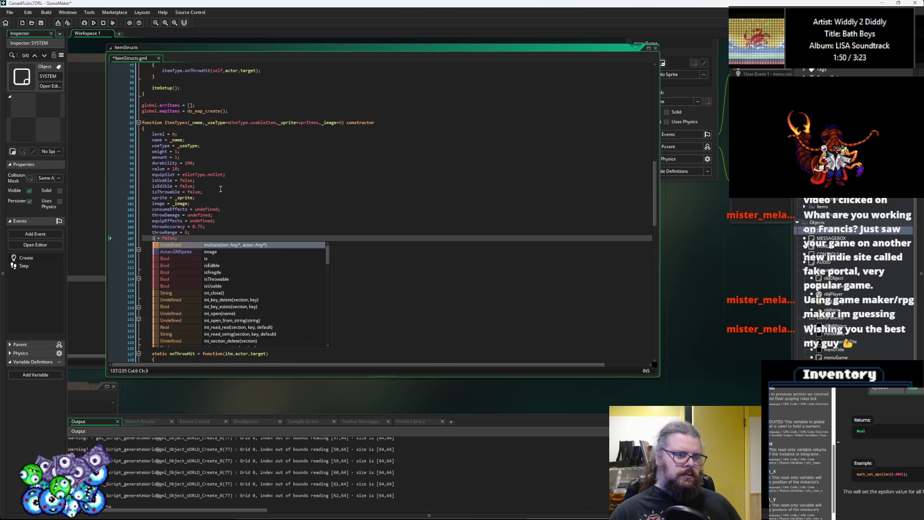
{"action": "type", "text": "tBreakCh"}
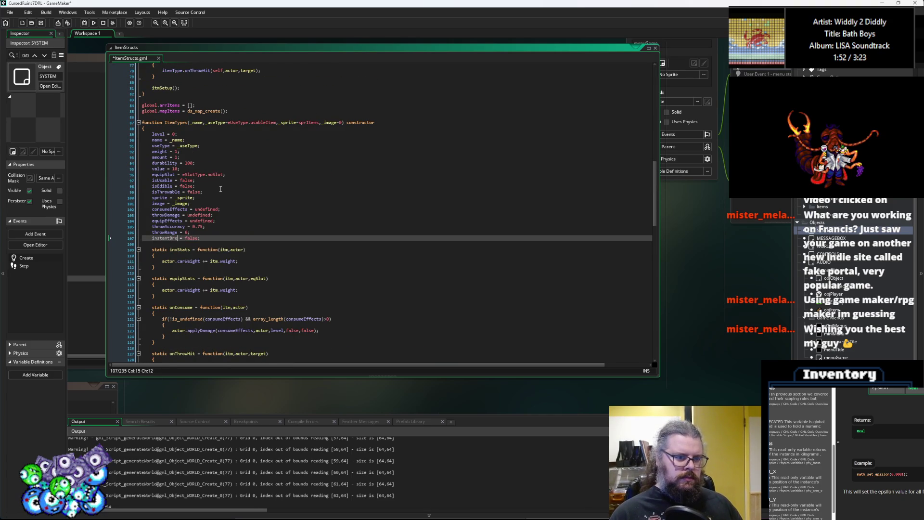
{"action": "key", "text": "Right"}
{"action": "key", "text": "Right"}
{"action": "key", "text": "Right"}
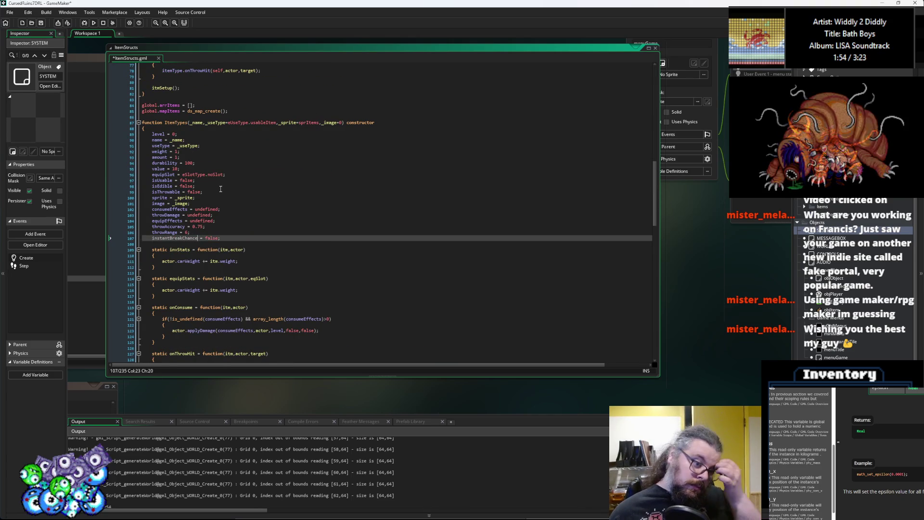
{"action": "key", "text": "BackSpace"}
{"action": "key", "text": "Delete"}
{"action": "key", "text": "Delete"}
{"action": "key", "text": "Delete"}
{"action": "type", "text": "0"}
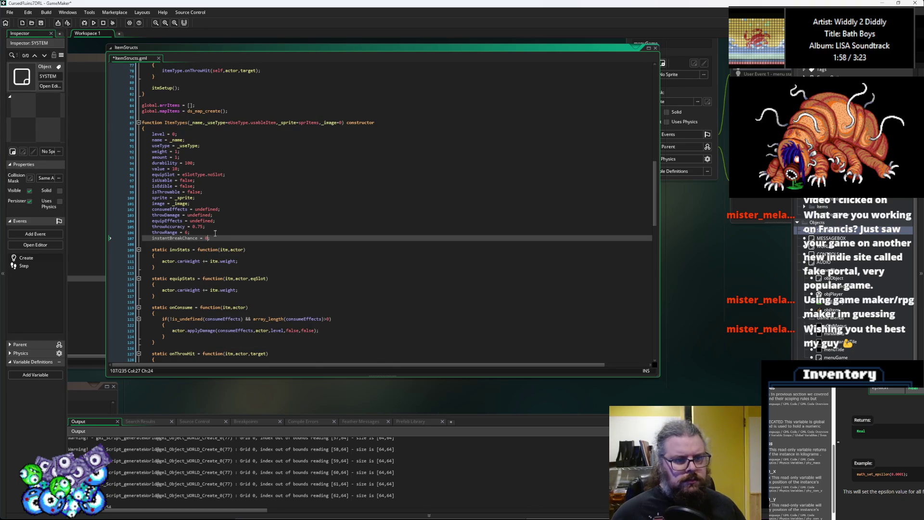
{"action": "key", "text": "Home"}
Step: Rename the throwable constructor's isFragile field to instantBreakChance = _fragile
{"action": "scroll", "coordinate": [232, 267], "scroll_direction": "down", "scroll_amount": 15}
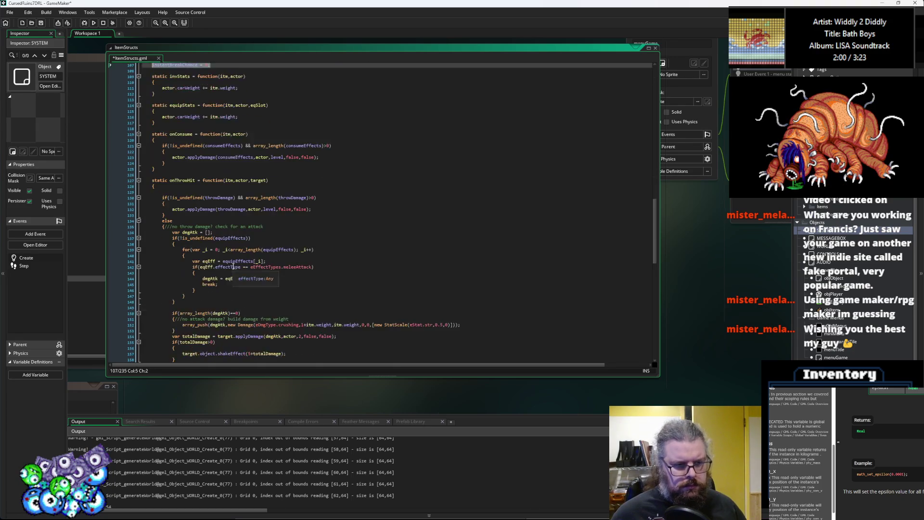
{"action": "scroll", "coordinate": [232, 267], "scroll_direction": "down", "scroll_amount": 8}
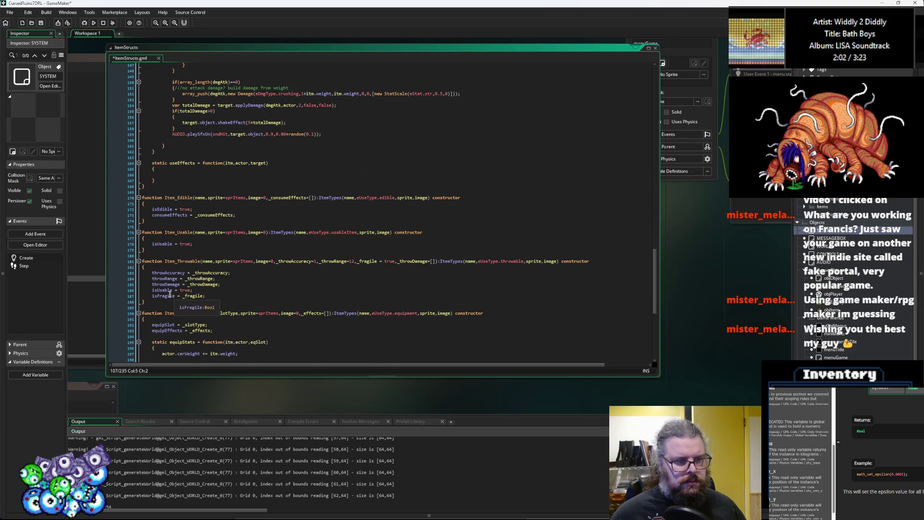
{"action": "left_click", "coordinate": [166, 296]}
{"action": "double_click", "coordinate": [166, 295]}
{"action": "type", "text": "instantBreakChance = 0;"}
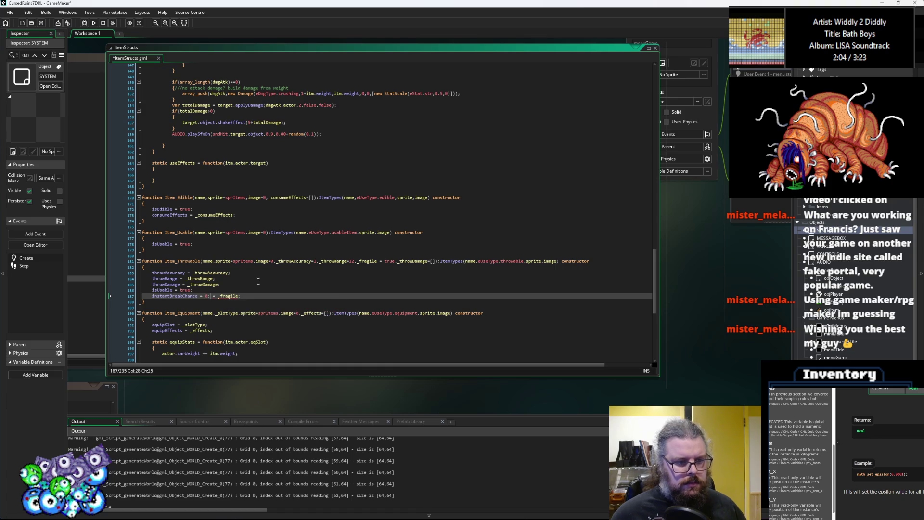
{"action": "key", "text": "BackSpace"}
{"action": "key", "text": "BackSpace"}
{"action": "key", "text": "BackSpace"}
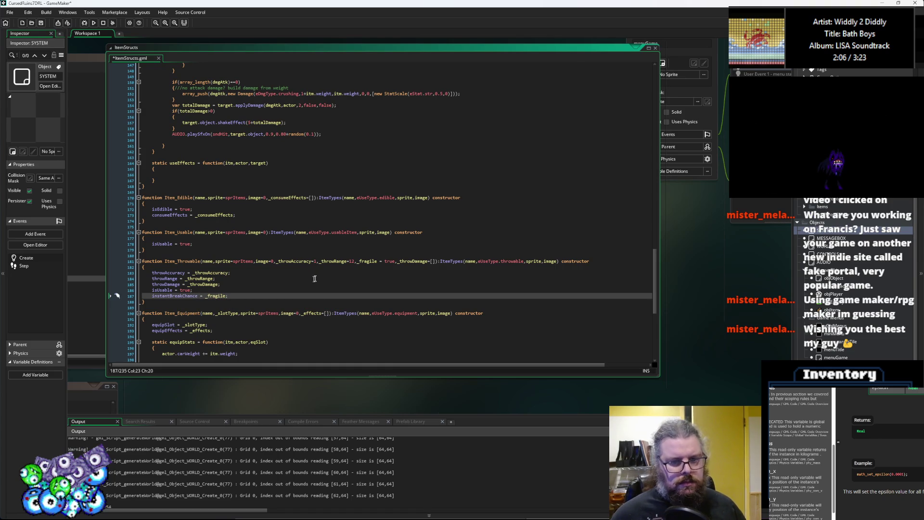
Step: Change the _fragile parameter default from true to 1 and check the Molotov definition
{"action": "double_click", "coordinate": [217, 296]}
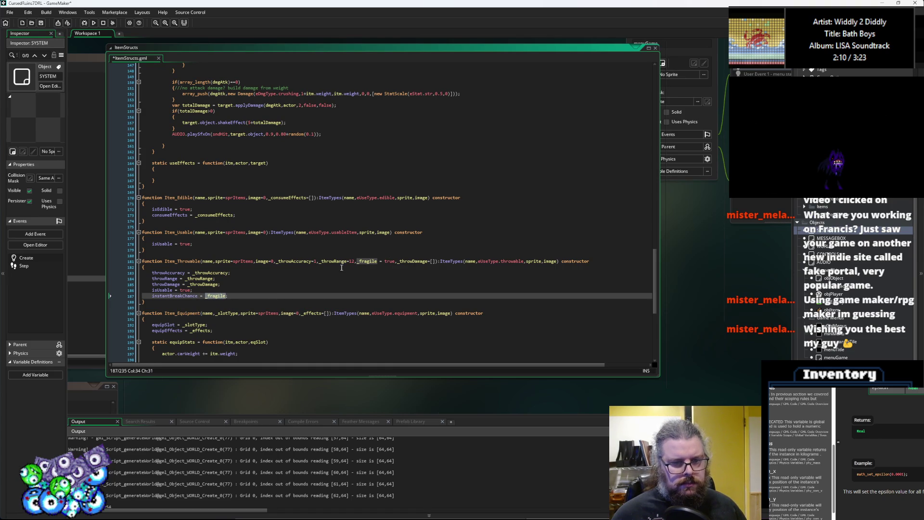
{"action": "double_click", "coordinate": [388, 261]}
{"action": "type", "text": "1"}
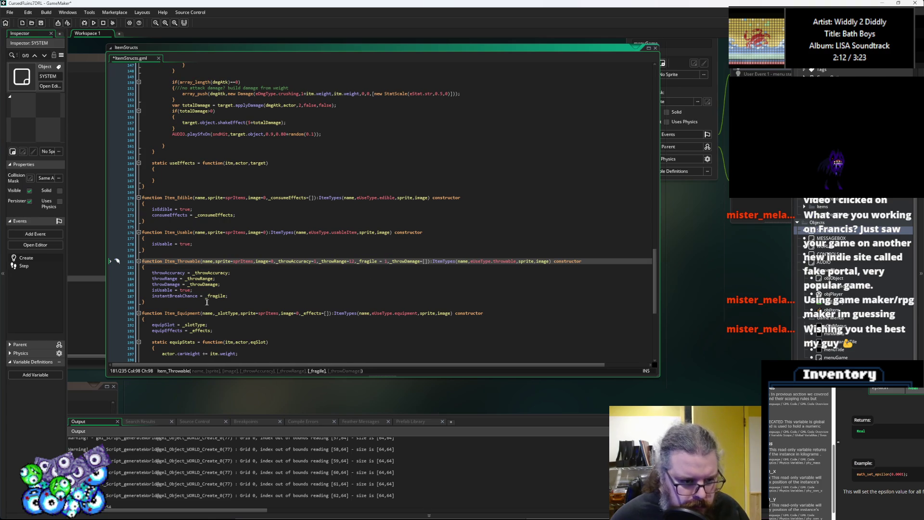
{"action": "double_click", "coordinate": [177, 296]}
{"action": "scroll", "coordinate": [178, 300], "scroll_direction": "down", "scroll_amount": 5}
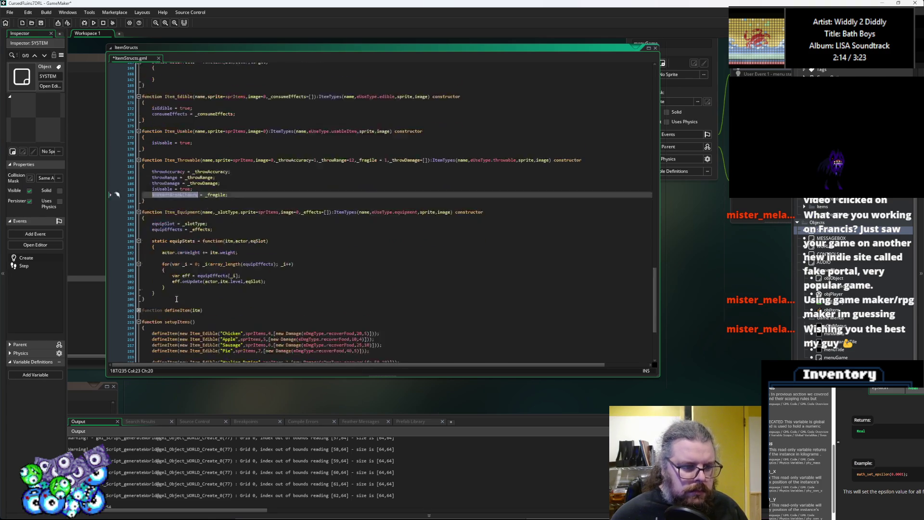
{"action": "scroll", "coordinate": [177, 299], "scroll_direction": "down", "scroll_amount": 3}
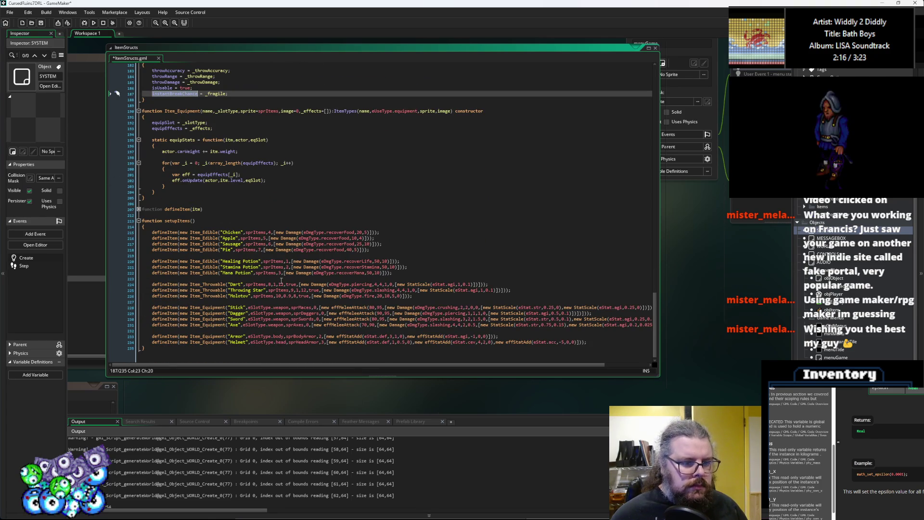
{"action": "left_click", "coordinate": [243, 291]}
Step: Change the check to if(random(100)<itm.itemType.isFragile) and save characterActions
{"action": "key", "text": "alt+Left"}
{"action": "key", "text": "alt+Left"}
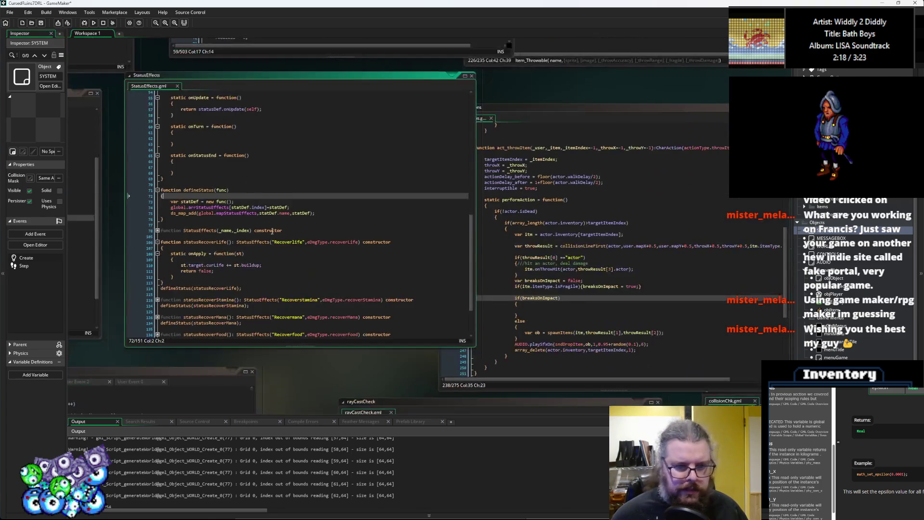
{"action": "key", "text": "alt+Left"}
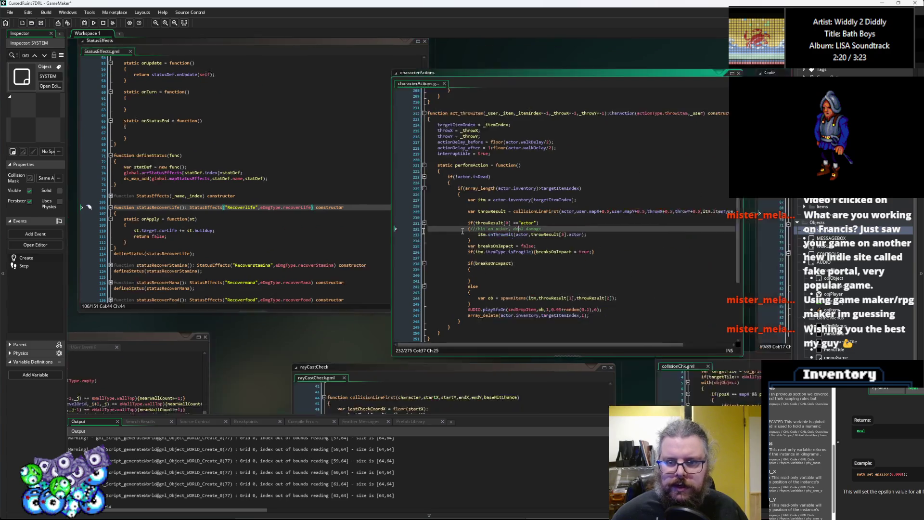
{"action": "left_click", "coordinate": [309, 261]}
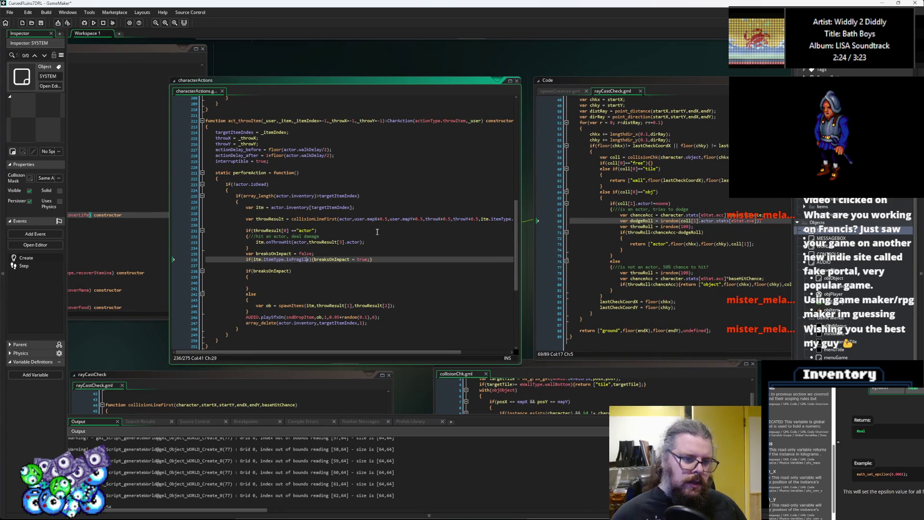
{"action": "key", "text": "Left"}
{"action": "key", "text": "Left"}
{"action": "type", "text": "random("}
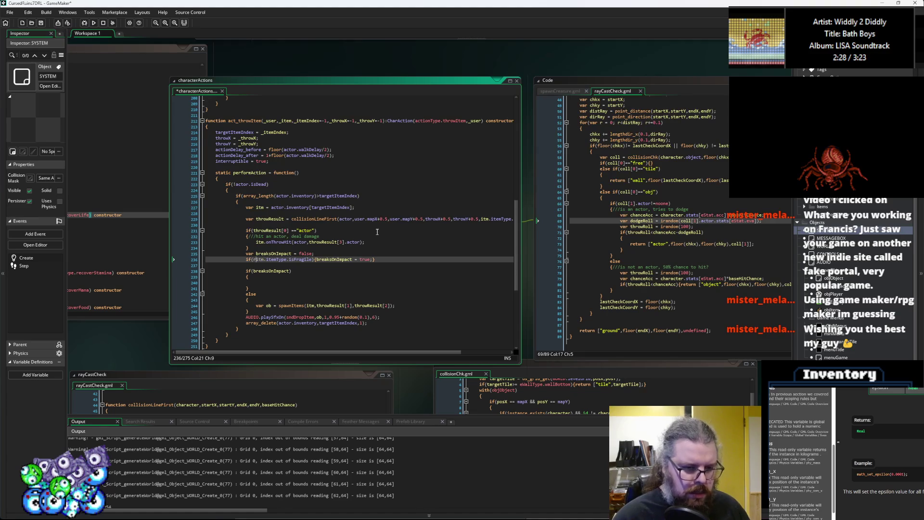
{"action": "type", "text": "10"}
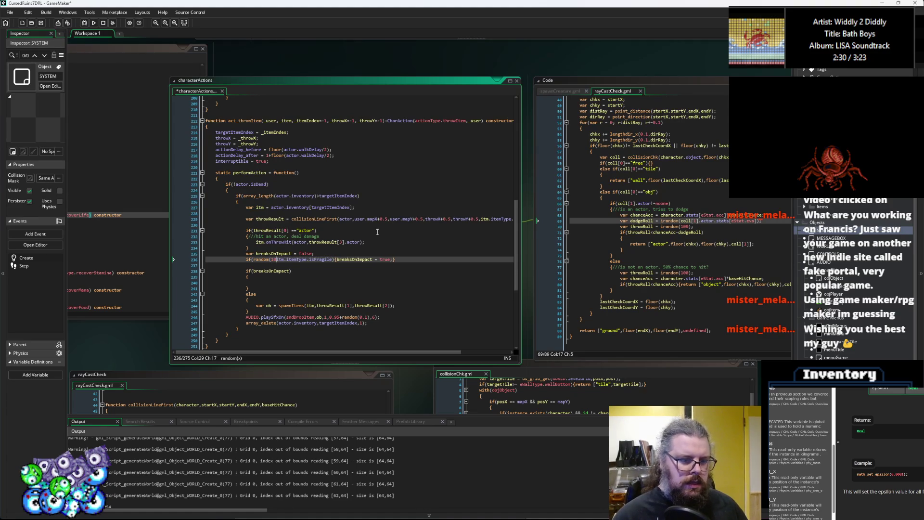
{"action": "key", "text": "BackSpace"}
{"action": "type", "text": ")"}
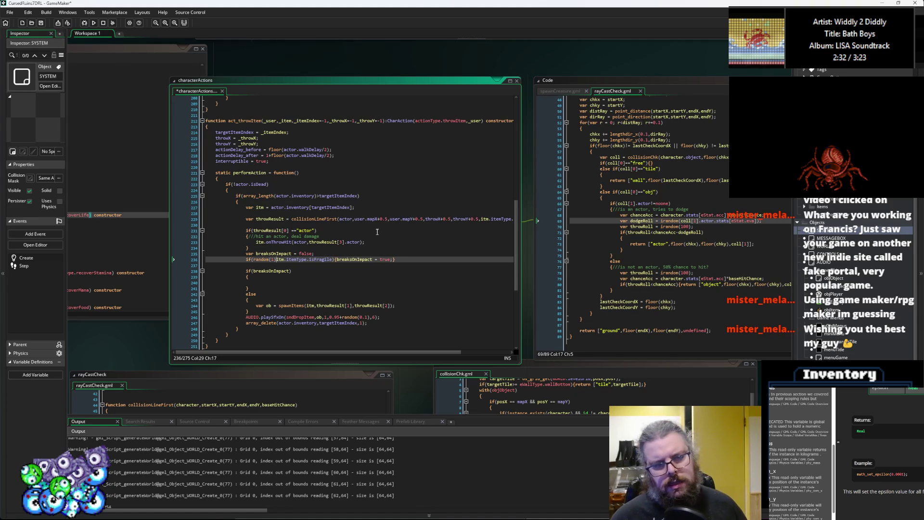
{"action": "type", "text": ">"}
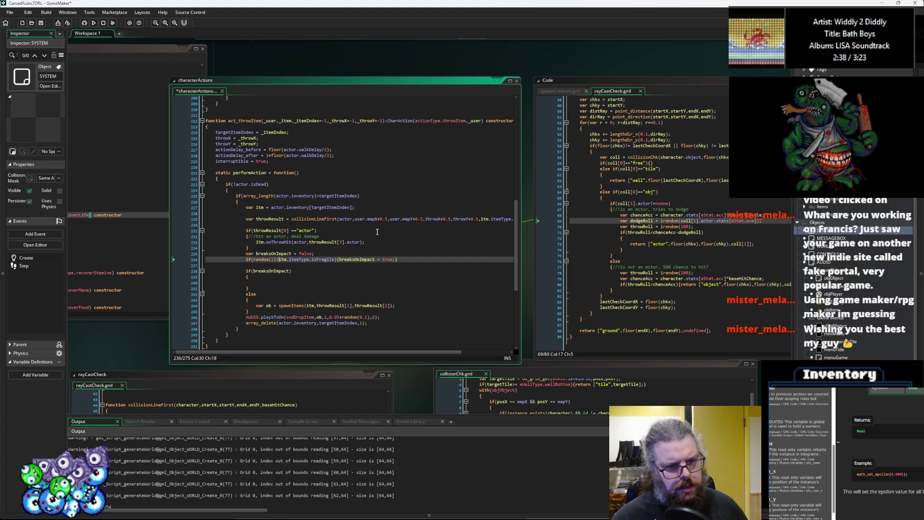
{"action": "key", "text": "BackSpace"}
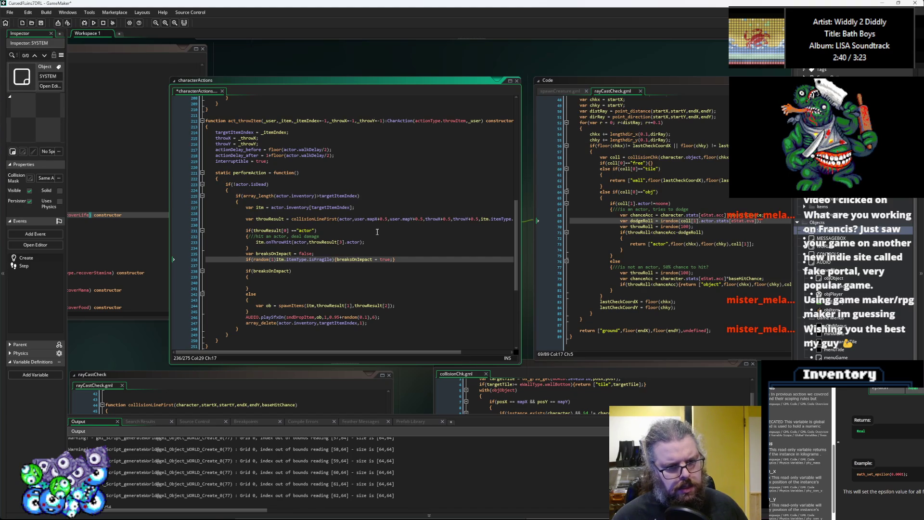
{"action": "key", "text": "BackSpace"}
{"action": "type", "text": "00)"}
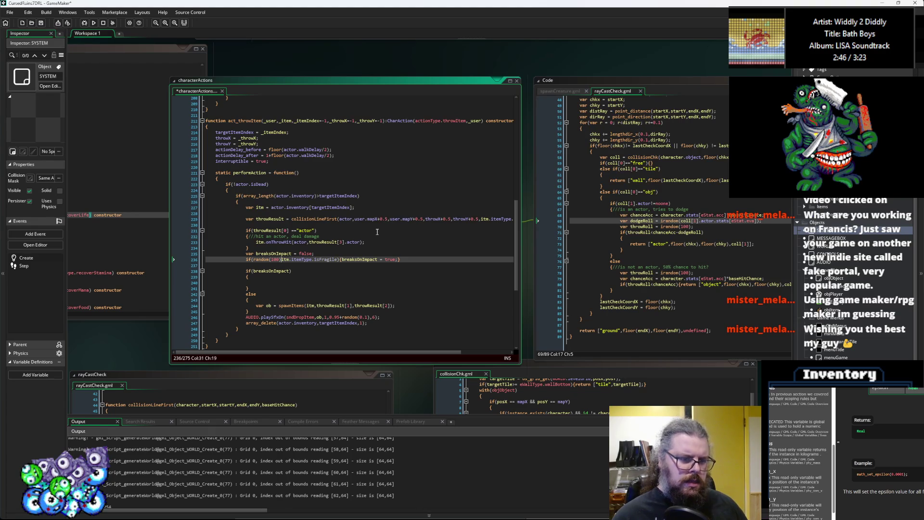
{"action": "type", "text": "<"}
{"action": "key", "text": "ctrl+Right"}
{"action": "key", "text": "ctrl+Right"}
{"action": "key", "text": "ctrl+Right"}
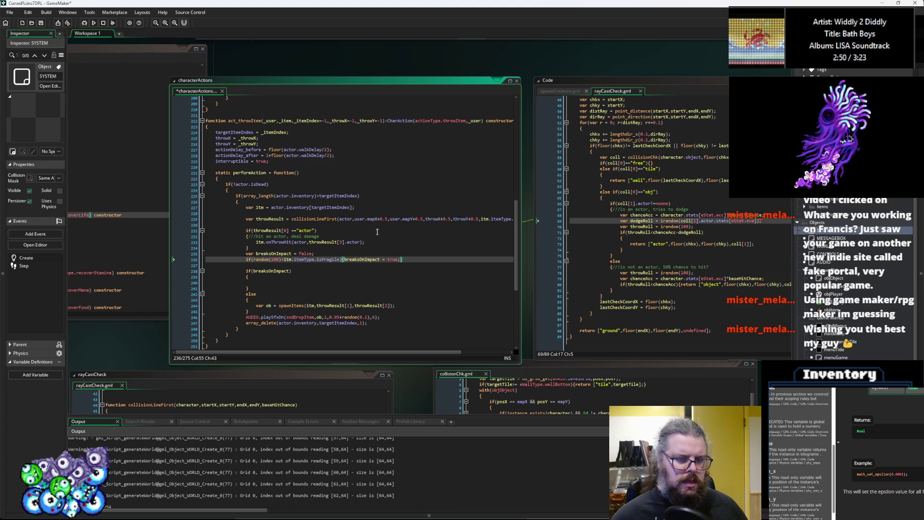
{"action": "key", "text": "Down"}
{"action": "key", "text": "Down"}
{"action": "key", "text": "Down"}
{"action": "key", "text": "Up"}
{"action": "key", "text": "Up"}
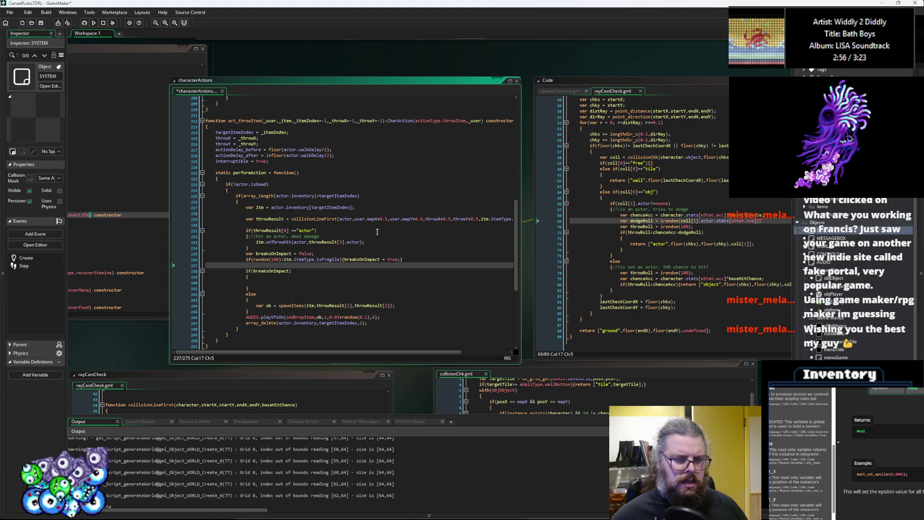
{"action": "left_click", "coordinate": [40, 23]}
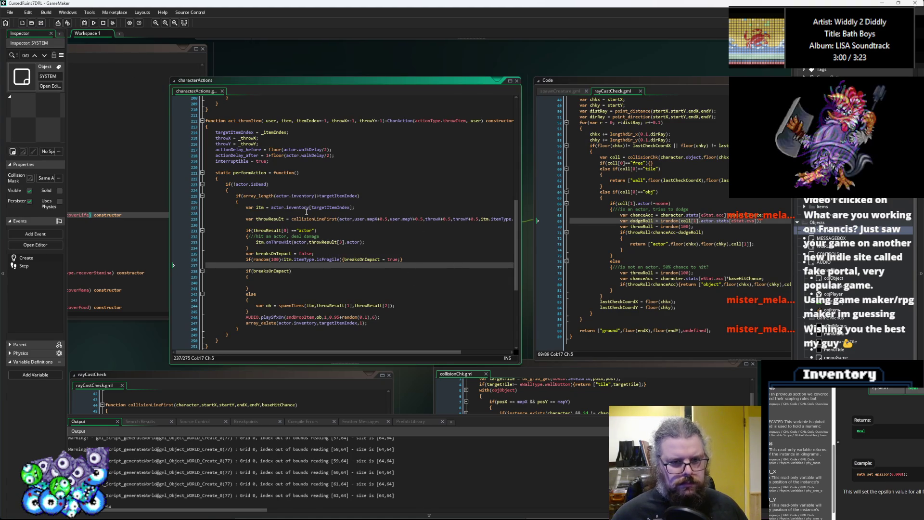
Step: Pan the workspace across the other scripts to the Actor script
{"action": "left_click", "coordinate": [265, 288]}
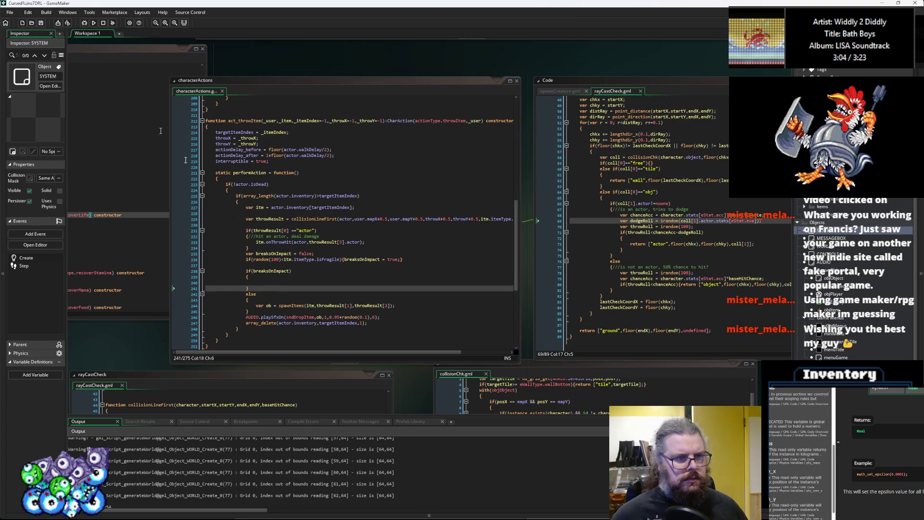
{"action": "left_click_drag", "start_coordinate": [277, 242], "coordinate": [610, 259]}
{"action": "left_click_drag", "start_coordinate": [324, 229], "coordinate": [329, 226]}
{"action": "left_click_drag", "start_coordinate": [96, 58], "coordinate": [385, 193]}
{"action": "left_click_drag", "start_coordinate": [207, 183], "coordinate": [339, 287]}
{"action": "left_click", "coordinate": [330, 216]}
{"action": "mouse_move", "coordinate": [330, 217]}
{"action": "left_mouse_down"}
{"action": "mouse_move", "coordinate": [327, 170]}
{"action": "mouse_move", "coordinate": [53, 448]}
{"action": "left_mouse_up"}
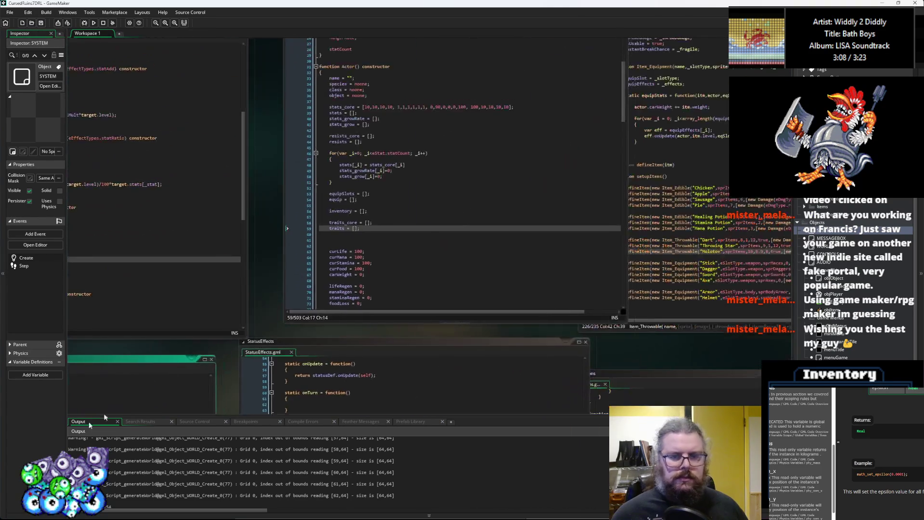
Step: Raise the default _fragile value in ItemStructs from 1 to 100 and save
{"action": "left_click_drag", "start_coordinate": [409, 237], "coordinate": [183, 236]}
{"action": "left_click_drag", "start_coordinate": [554, 231], "coordinate": [343, 227]}
{"action": "left_click", "coordinate": [343, 227]}
{"action": "scroll", "coordinate": [315, 222], "scroll_direction": "up", "scroll_amount": 3}
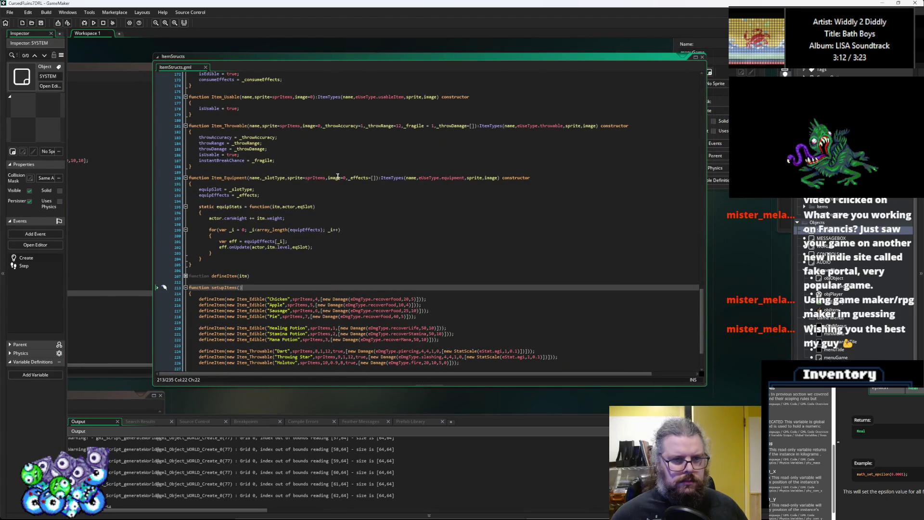
{"action": "scroll", "coordinate": [298, 199], "scroll_direction": "up", "scroll_amount": 1}
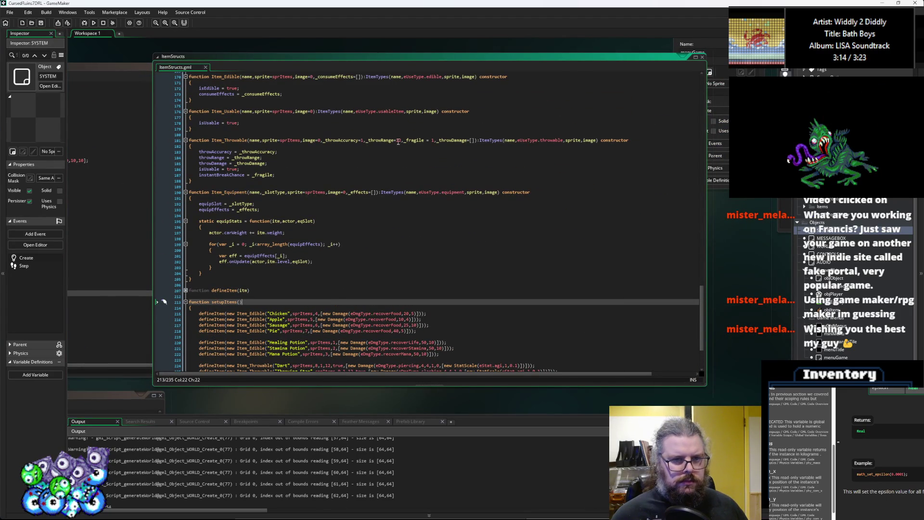
{"action": "left_click", "coordinate": [436, 140]}
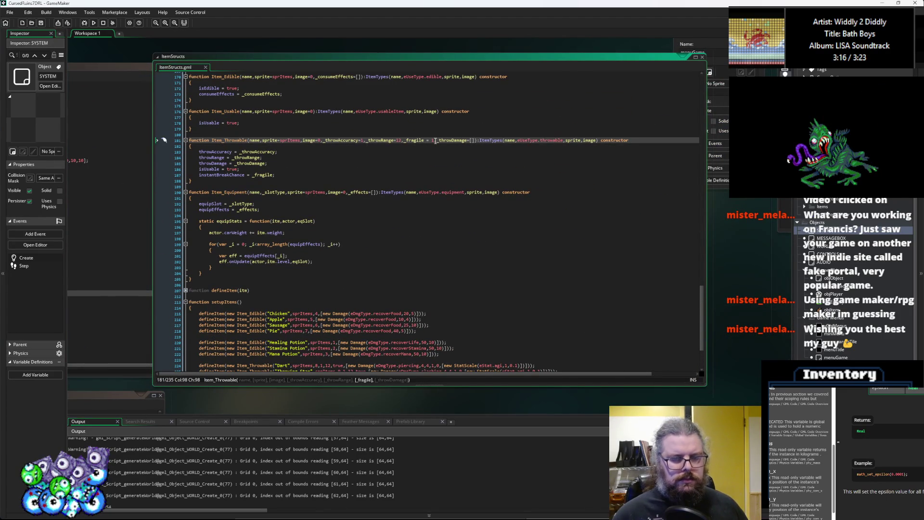
{"action": "type", "text": "00"}
{"action": "scroll", "coordinate": [444, 196], "scroll_direction": "down", "scroll_amount": 4}
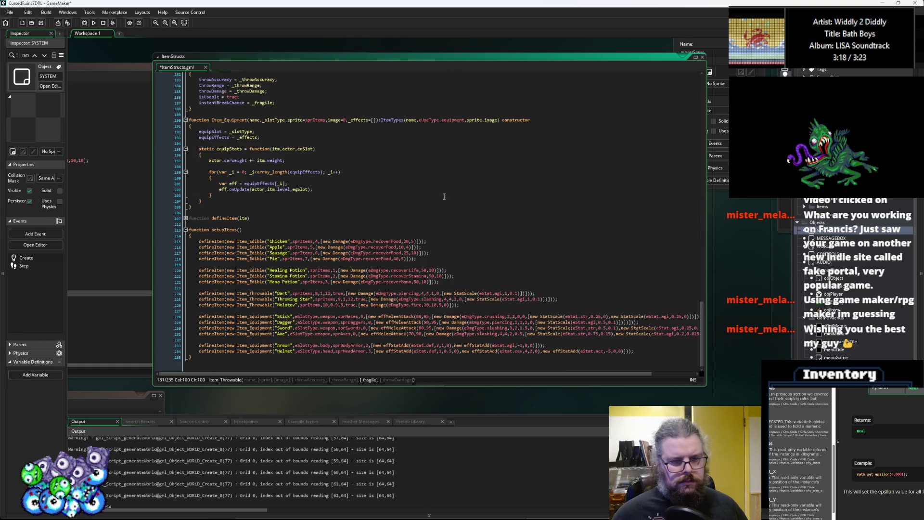
{"action": "left_click", "coordinate": [43, 23]}
Step: Replace true with fragility 100 for the Molotov and 50 for the Throwing Star
{"action": "left_click", "coordinate": [323, 299]}
{"action": "scroll", "coordinate": [349, 302], "scroll_direction": "down", "scroll_amount": 1}
{"action": "scroll", "coordinate": [348, 302], "scroll_direction": "up", "scroll_amount": 1}
{"action": "left_click", "coordinate": [343, 305]}
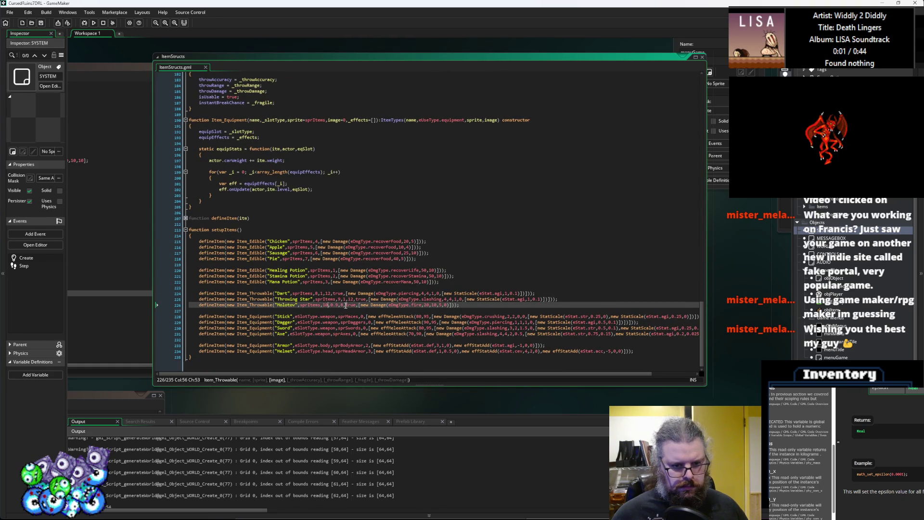
{"action": "double_click", "coordinate": [355, 305]}
{"action": "type", "text": "100"}
{"action": "key", "text": "Up"}
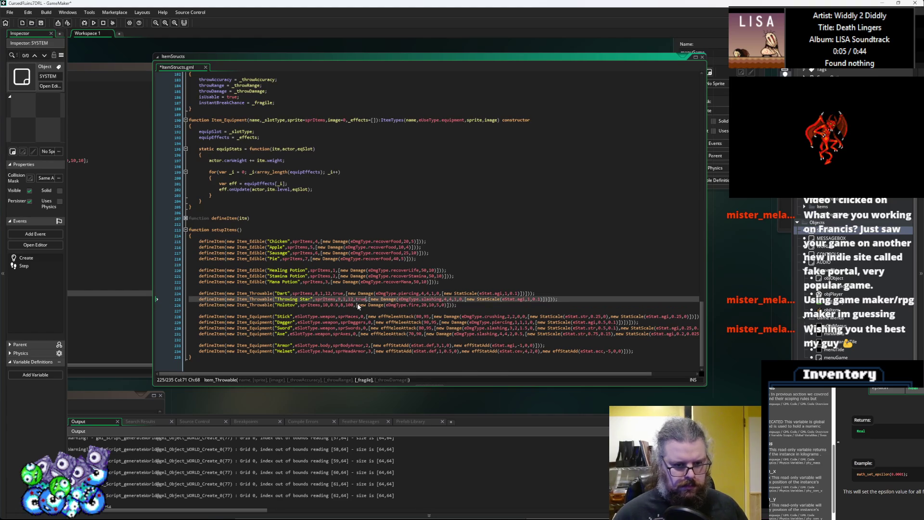
{"action": "double_click", "coordinate": [357, 302]}
{"action": "type", "text": "50"}
Step: Give the Dart a fragility of 50 and save the item definitions
{"action": "key", "text": "Up"}
{"action": "key", "text": "BackSpace"}
{"action": "key", "text": "BackSpace"}
{"action": "key", "text": "BackSpace"}
{"action": "type", "text": "t"}
{"action": "key", "text": "BackSpace"}
{"action": "type", "text": "50"}
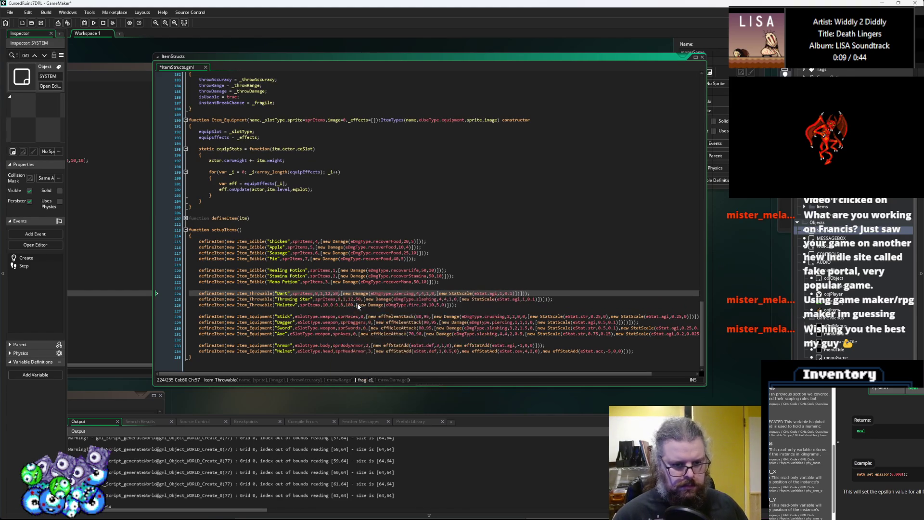
{"action": "key", "text": "Up"}
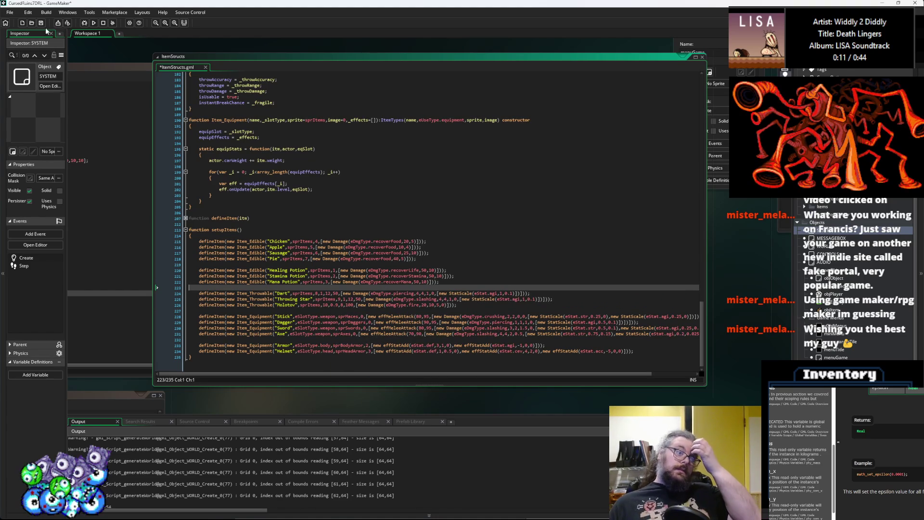
{"action": "left_click", "coordinate": [40, 24]}
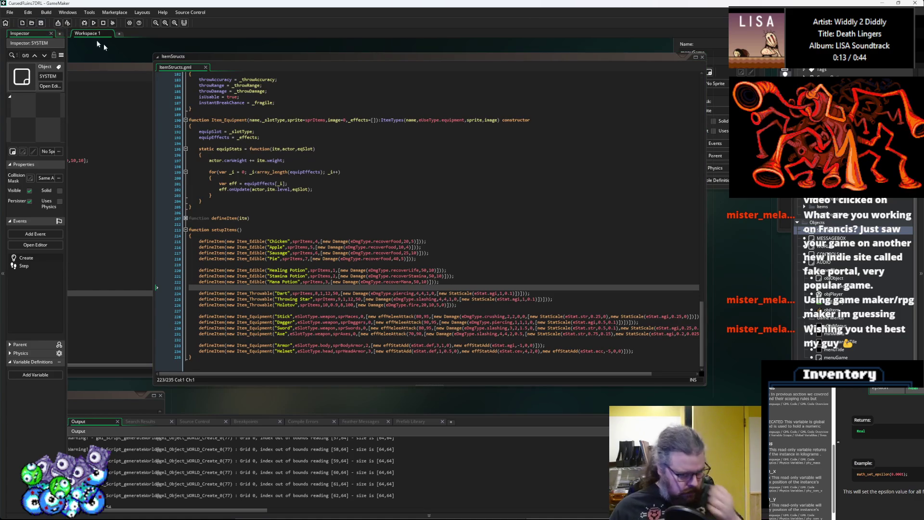
{"action": "left_click", "coordinate": [437, 317]}
{"action": "scroll", "coordinate": [437, 316], "scroll_direction": "down", "scroll_amount": 10}
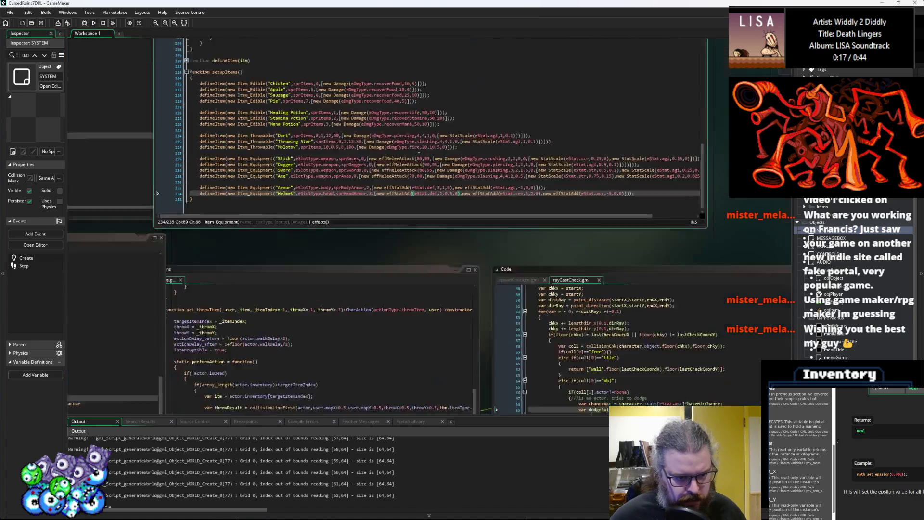
Step: In act_throwItem, type if(itm.itemType.durability on a new line above the breaksOnImpact check
{"action": "left_click", "coordinate": [329, 253]}
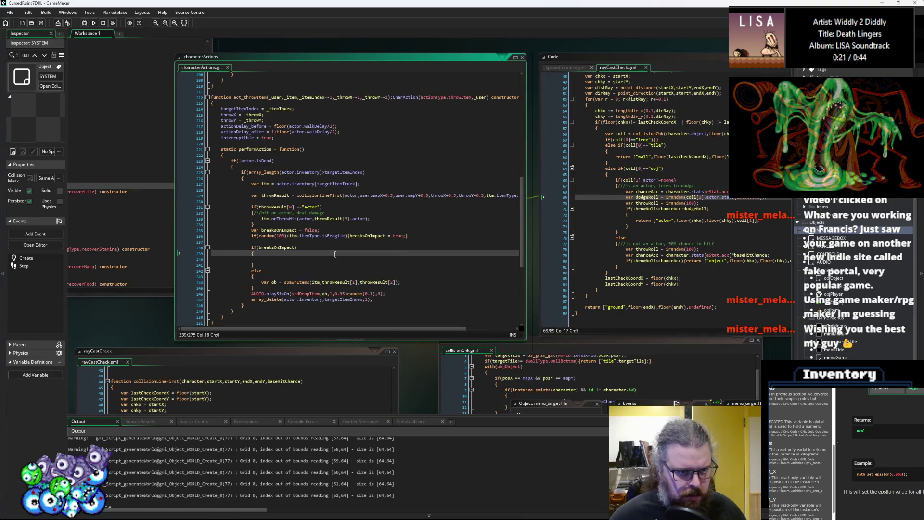
{"action": "left_click", "coordinate": [334, 257]}
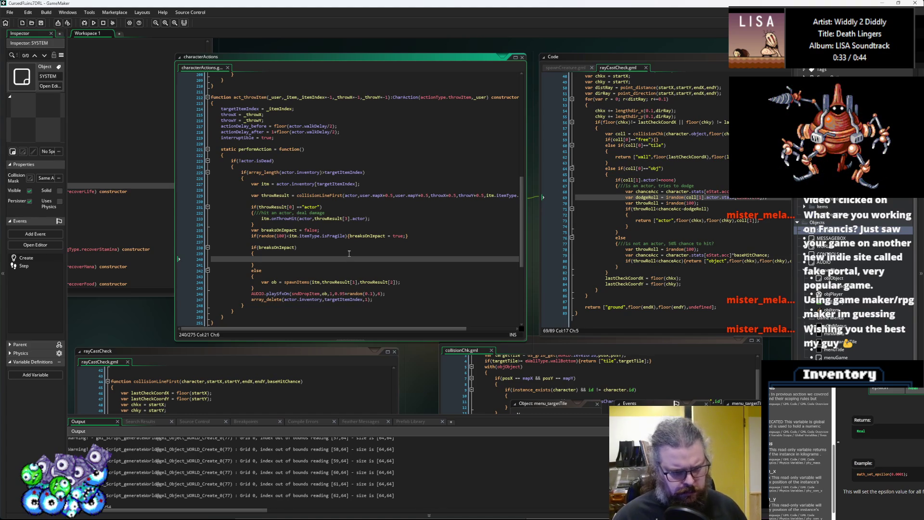
{"action": "key", "text": "Up"}
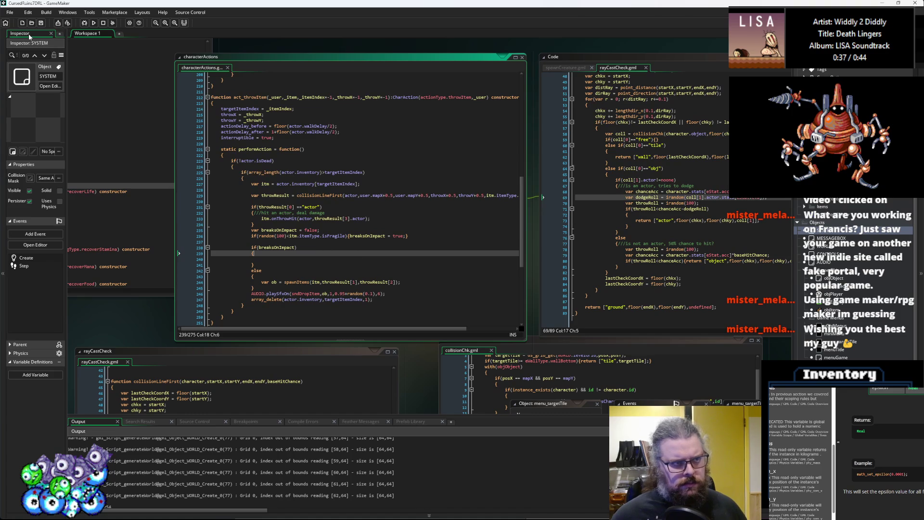
{"action": "left_click", "coordinate": [304, 274]}
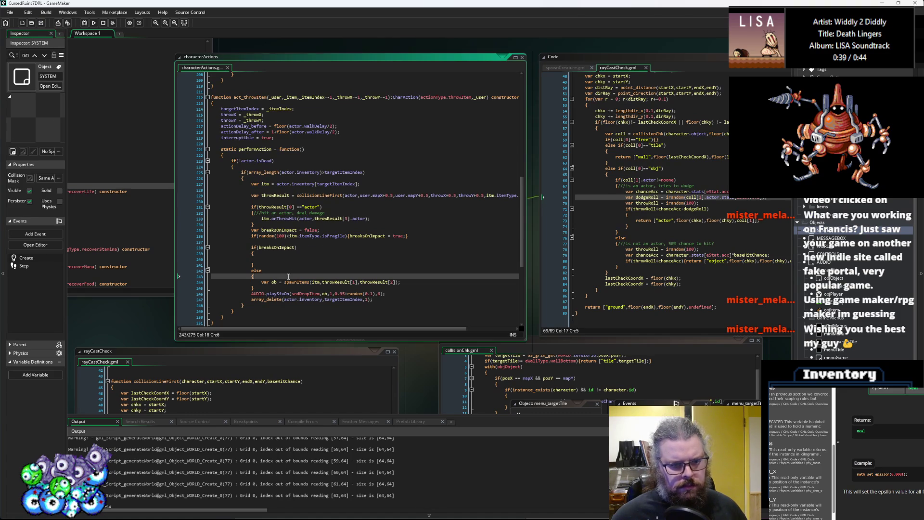
{"action": "key", "text": "Return"}
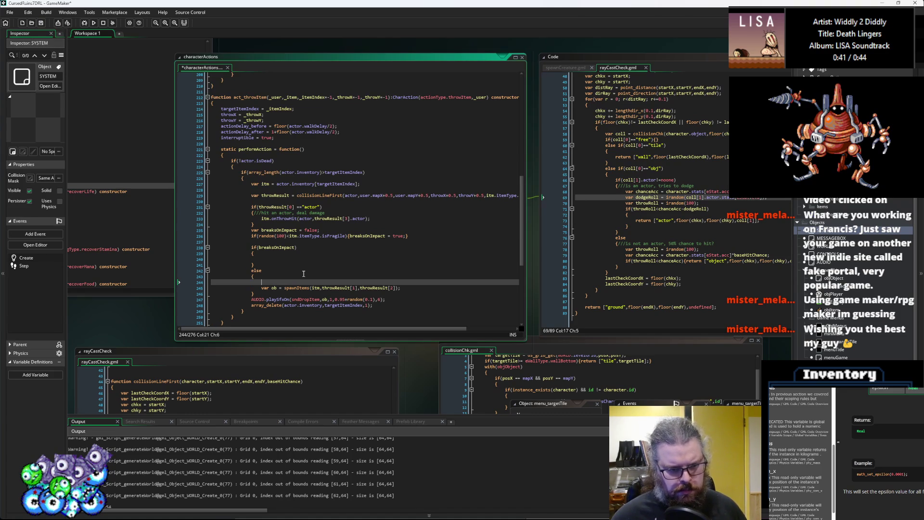
{"action": "type", "text": "if("}
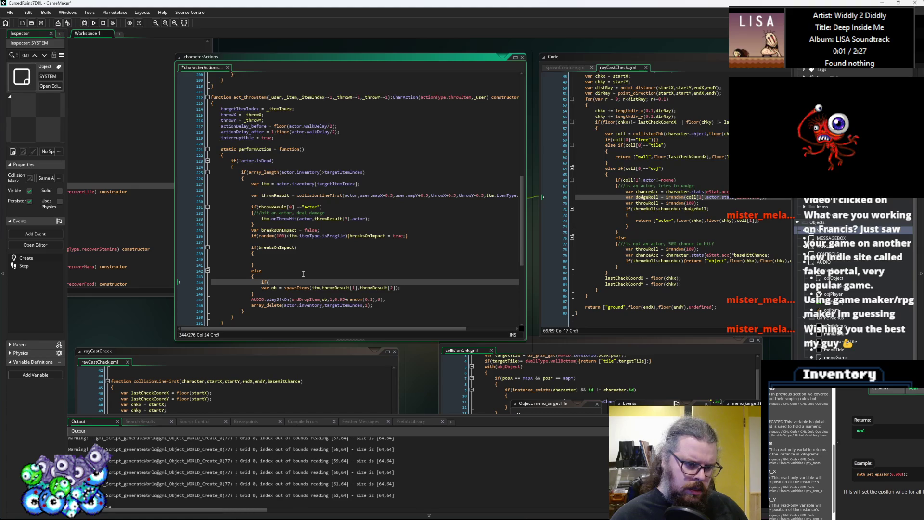
{"action": "key", "text": "BackSpace"}
{"action": "key", "text": "BackSpace"}
{"action": "key", "text": "BackSpace"}
{"action": "key", "text": "Up"}
{"action": "key", "text": "Up"}
{"action": "key", "text": "Up"}
{"action": "key", "text": "Up"}
{"action": "key", "text": "Up"}
{"action": "type", "text": "if("}
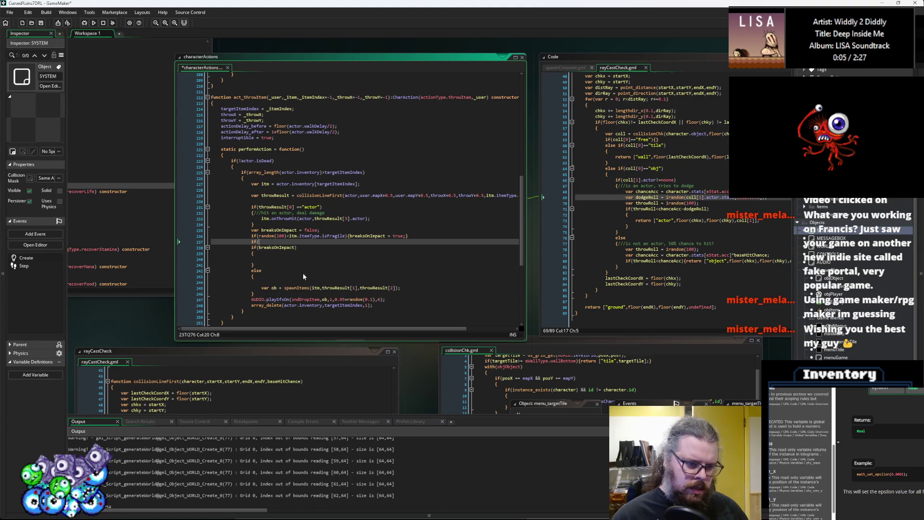
{"action": "type", "text": "itm."}
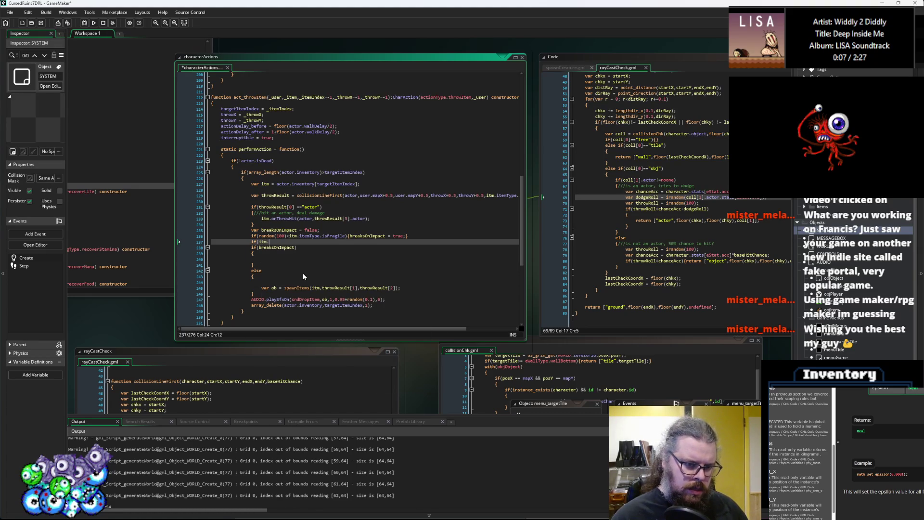
{"action": "type", "text": "itemType"}
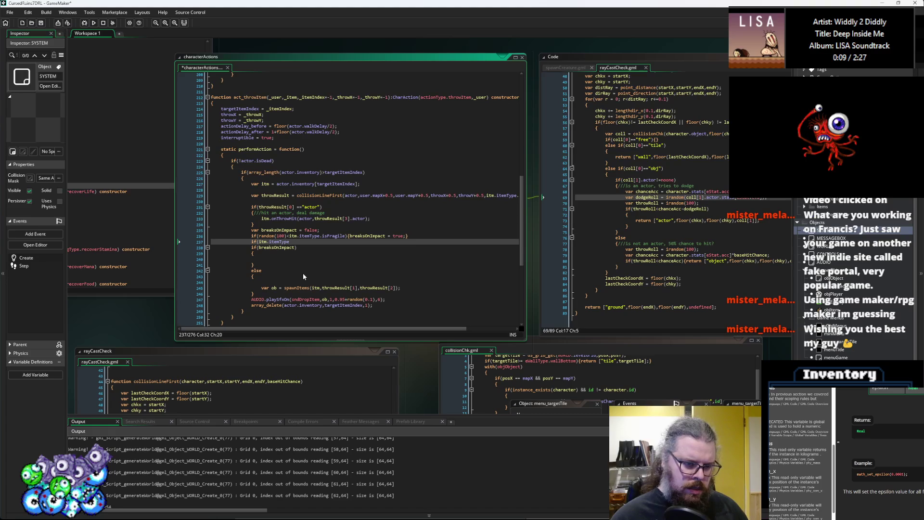
{"action": "type", "text": ".durability"}
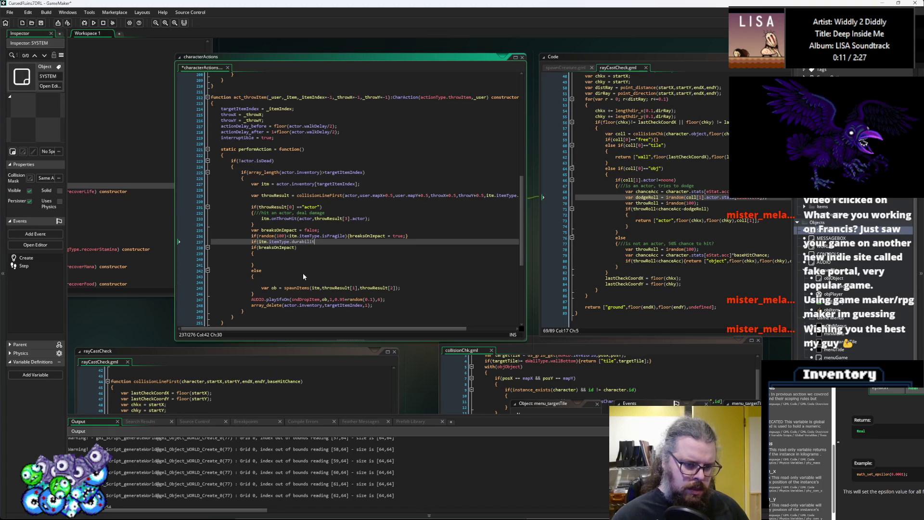
{"action": "key", "text": "ctrl+Tab"}
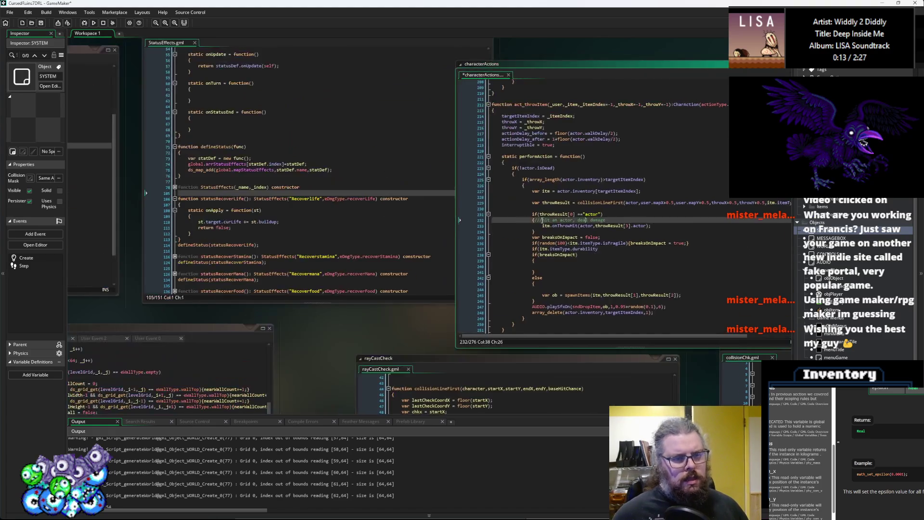
Step: Cycle past the Effects, AttackActions, StatusEffects and characters scripts to reach ItemStructs
{"action": "key", "text": "ctrl+Tab"}
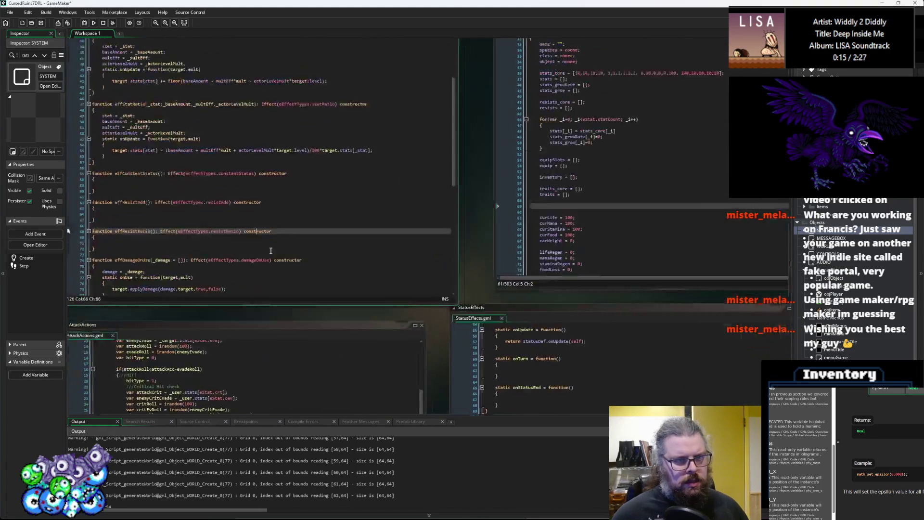
{"action": "key", "text": "ctrl+Tab"}
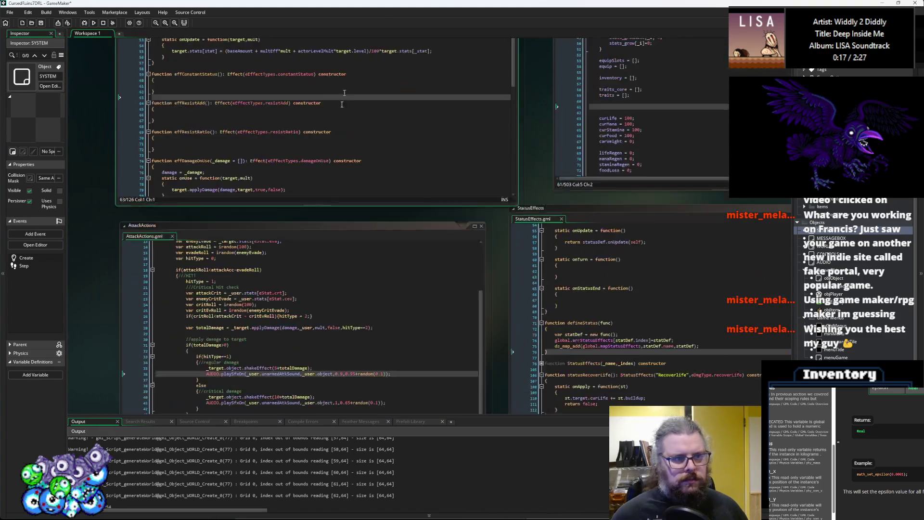
{"action": "key", "text": "ctrl+Tab"}
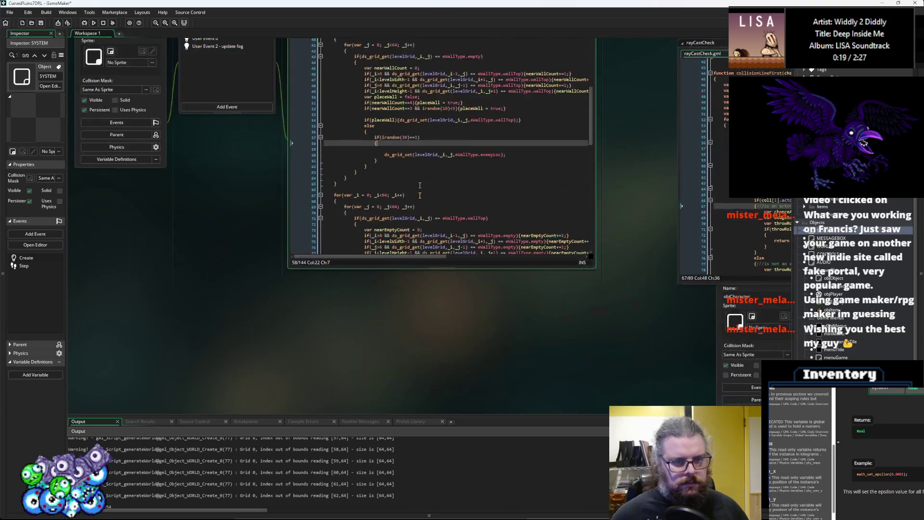
{"action": "key", "text": "ctrl+Tab"}
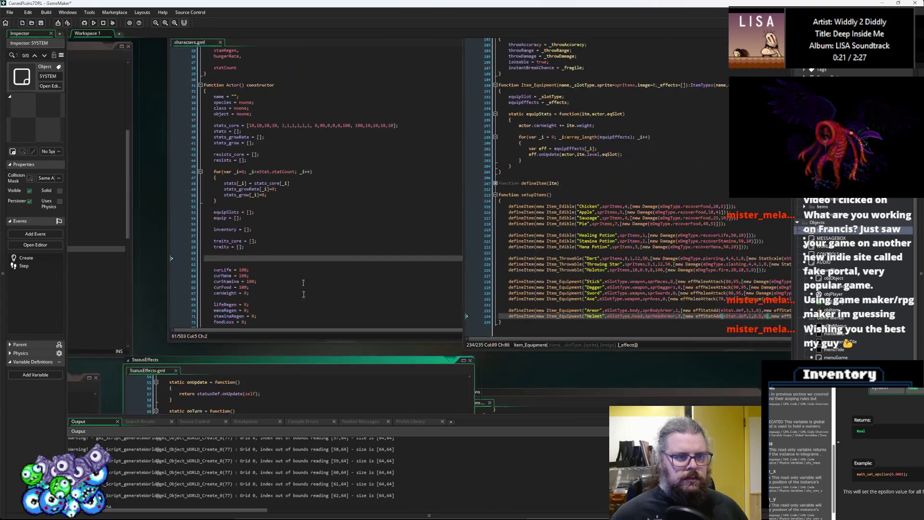
{"action": "key", "text": "ctrl+Tab"}
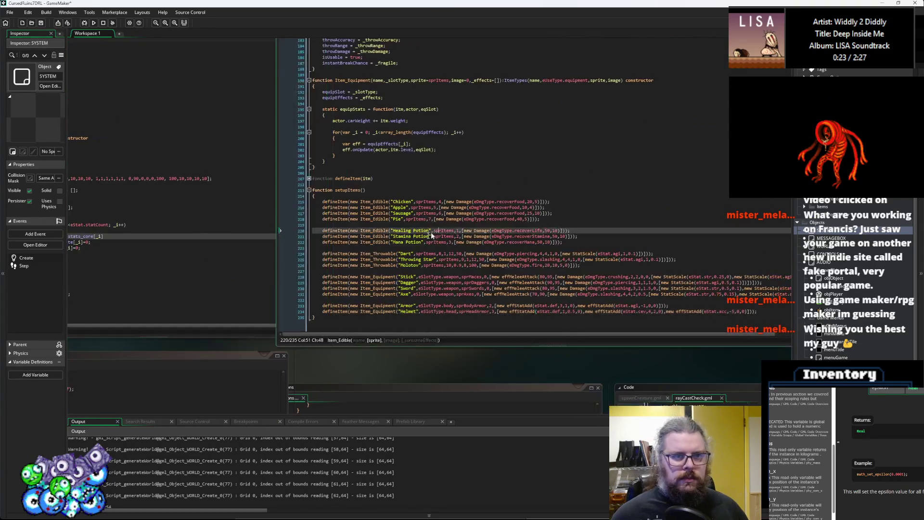
{"action": "left_click", "coordinate": [294, 251]}
{"action": "scroll", "coordinate": [295, 253], "scroll_direction": "up", "scroll_amount": 20}
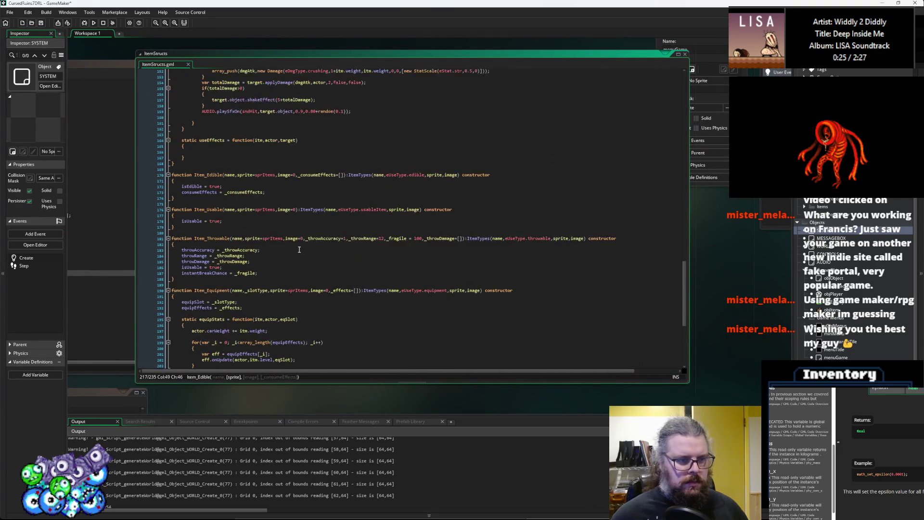
Step: Add durability = itemType.durability; after the image line in itmSetup
{"action": "scroll", "coordinate": [293, 254], "scroll_direction": "up", "scroll_amount": 6}
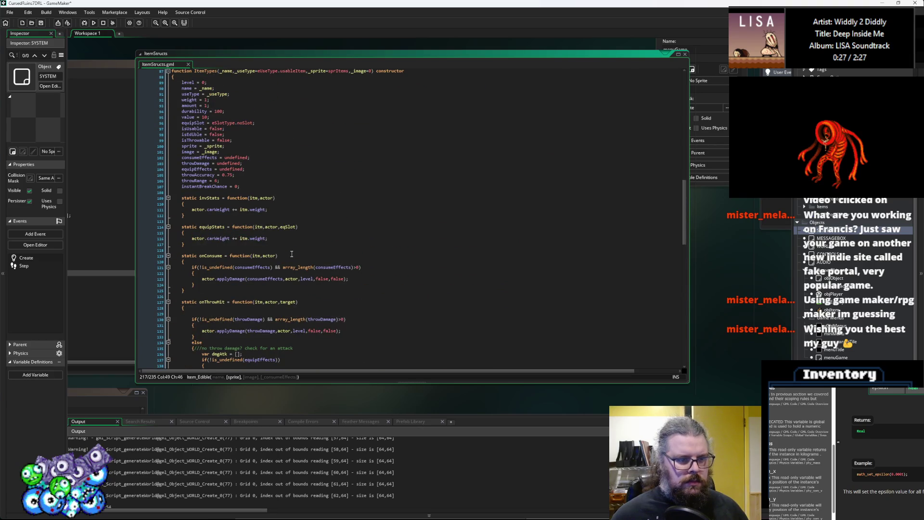
{"action": "scroll", "coordinate": [292, 254], "scroll_direction": "up", "scroll_amount": 19}
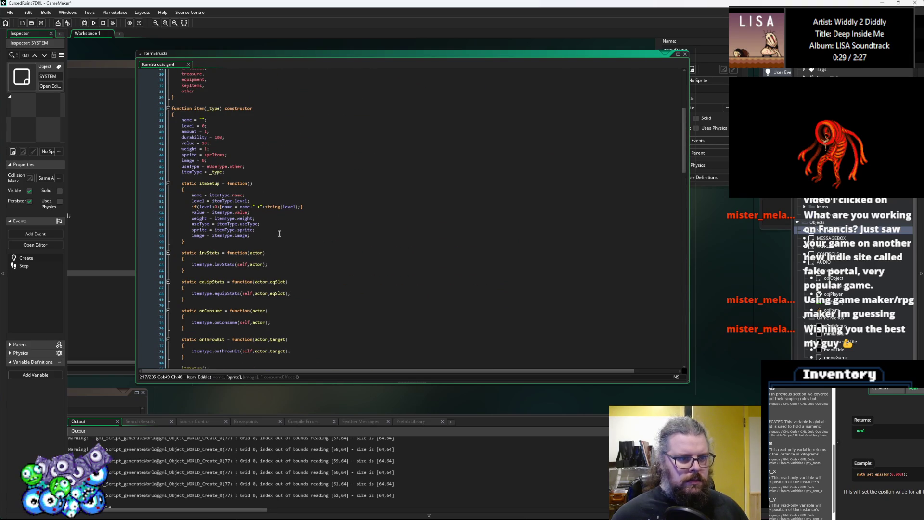
{"action": "left_click", "coordinate": [277, 236]}
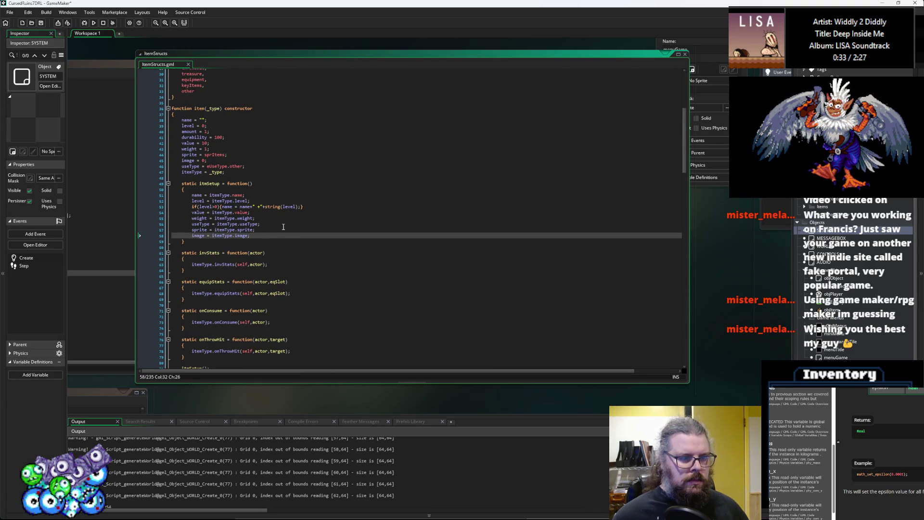
{"action": "key", "text": "Return"}
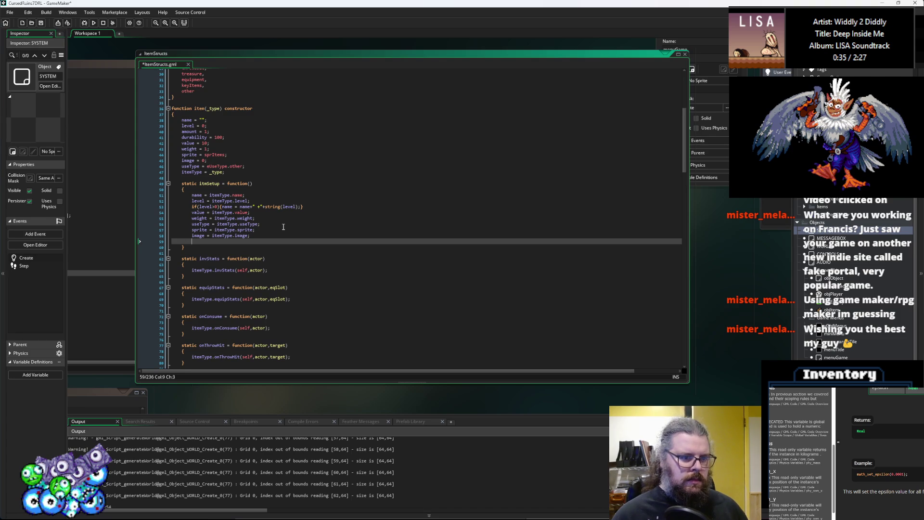
{"action": "type", "text": "durability = it"}
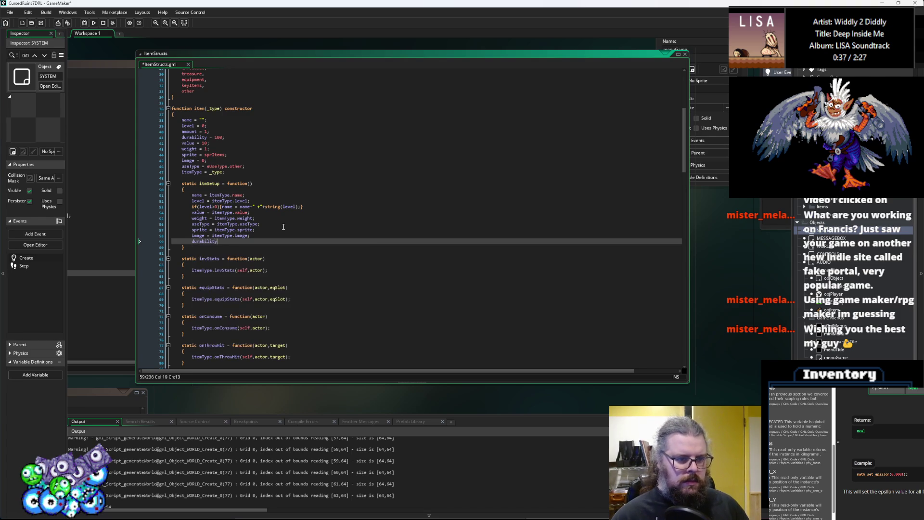
{"action": "type", "text": "emType"}
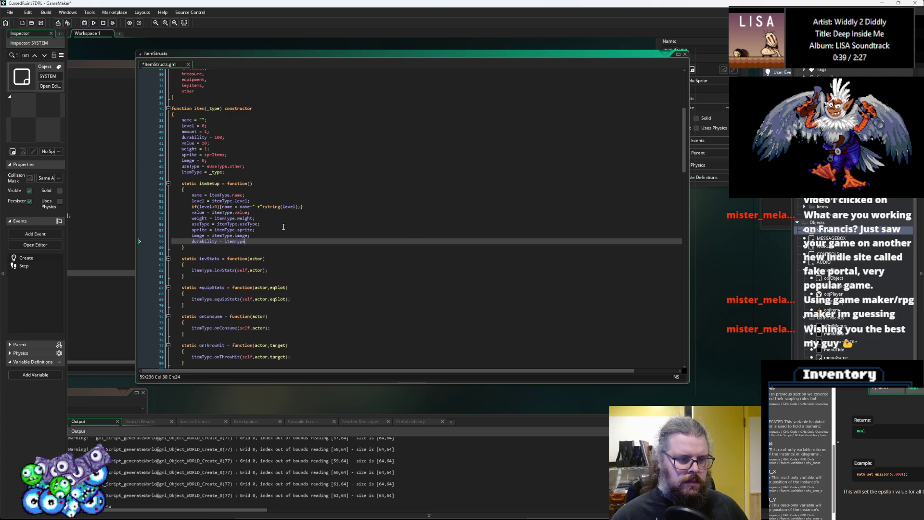
{"action": "type", "text": ".durability;"}
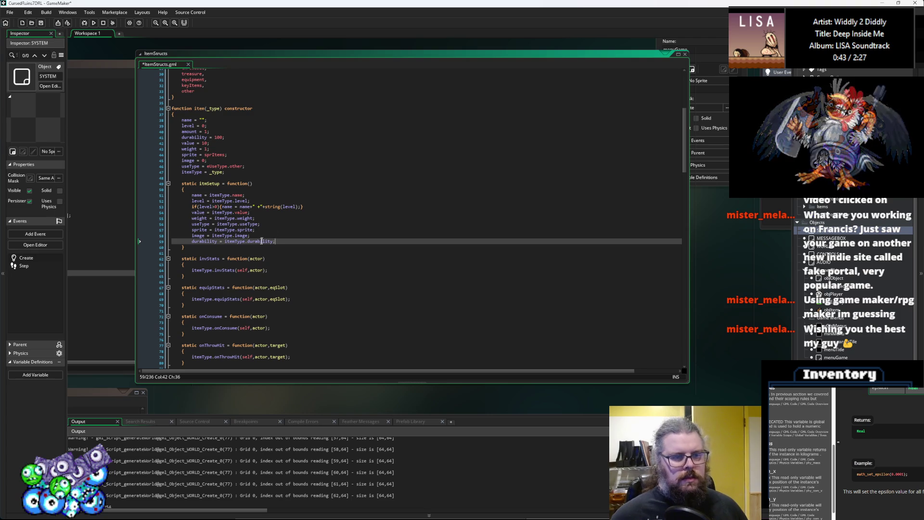
{"action": "key", "text": "Left"}
{"action": "left_click", "coordinate": [296, 243]}
{"action": "scroll", "coordinate": [303, 240], "scroll_direction": "down", "scroll_amount": 12}
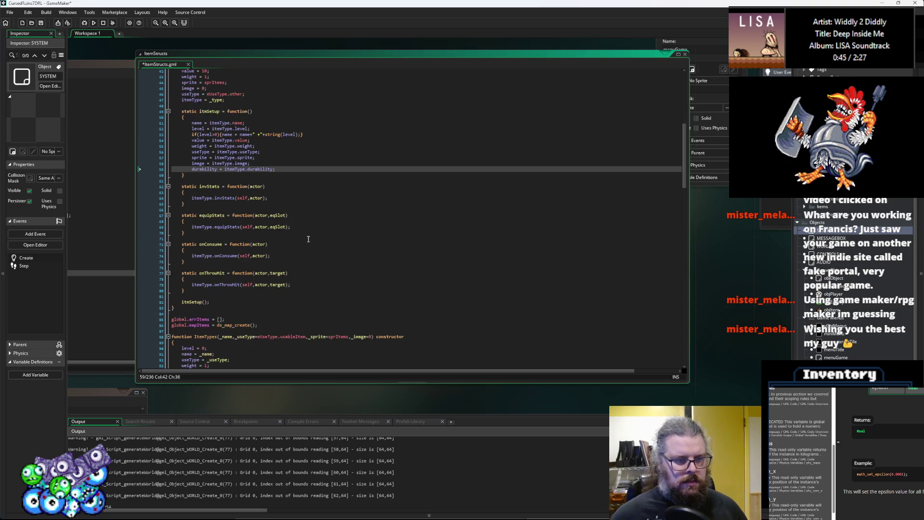
{"action": "scroll", "coordinate": [298, 239], "scroll_direction": "down", "scroll_amount": 1}
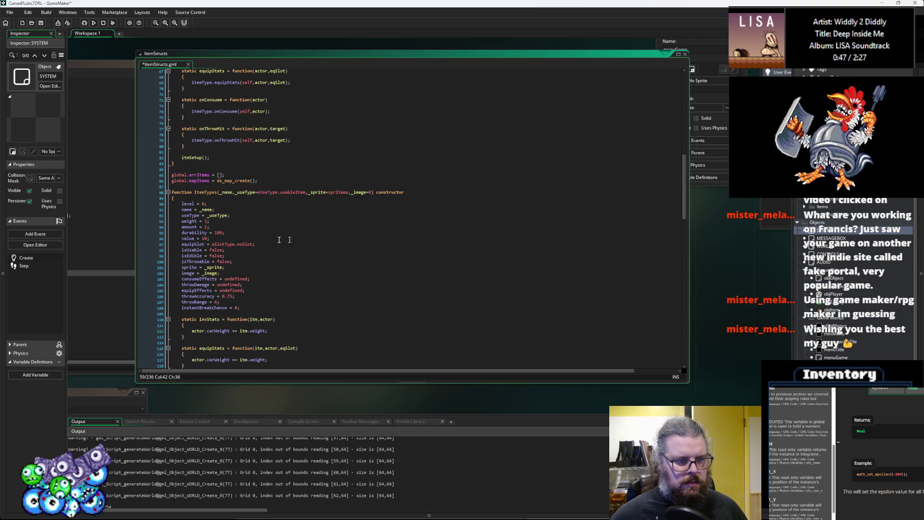
Step: Add durability = 1; after the fragility line in the Item_Throwable constructor
{"action": "double_click", "coordinate": [191, 235]}
{"action": "scroll", "coordinate": [207, 195], "scroll_direction": "down", "scroll_amount": 3}
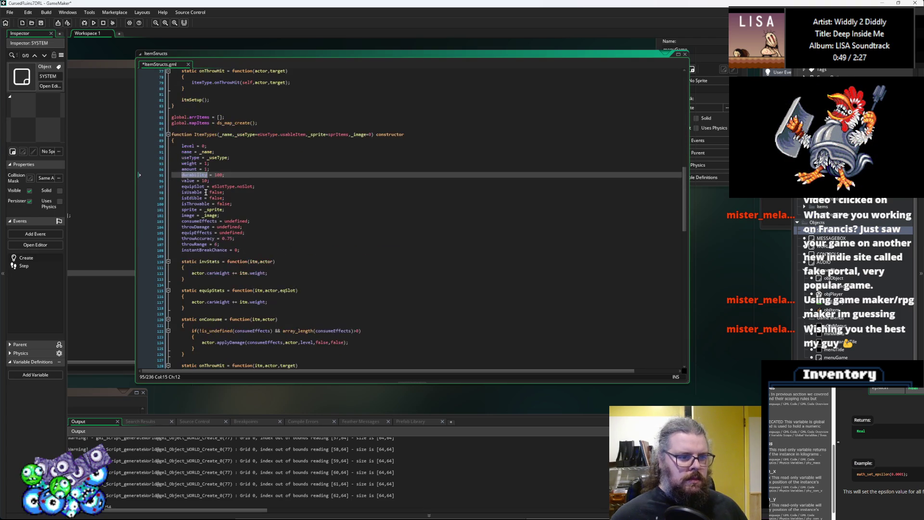
{"action": "scroll", "coordinate": [258, 246], "scroll_direction": "down", "scroll_amount": 2}
{"action": "scroll", "coordinate": [257, 246], "scroll_direction": "down", "scroll_amount": 5}
{"action": "scroll", "coordinate": [257, 246], "scroll_direction": "down", "scroll_amount": 15}
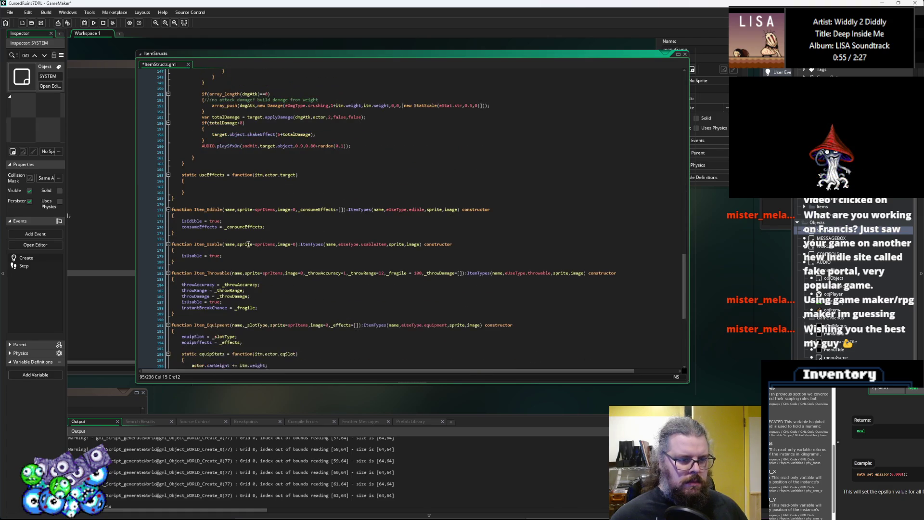
{"action": "scroll", "coordinate": [260, 241], "scroll_direction": "down", "scroll_amount": 3}
{"action": "left_click", "coordinate": [286, 251]}
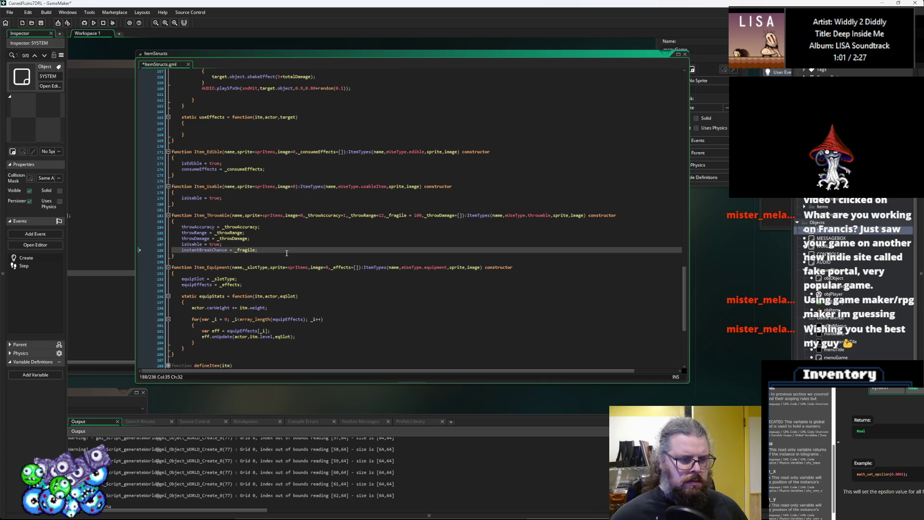
{"action": "scroll", "coordinate": [286, 253], "scroll_direction": "down", "scroll_amount": 2}
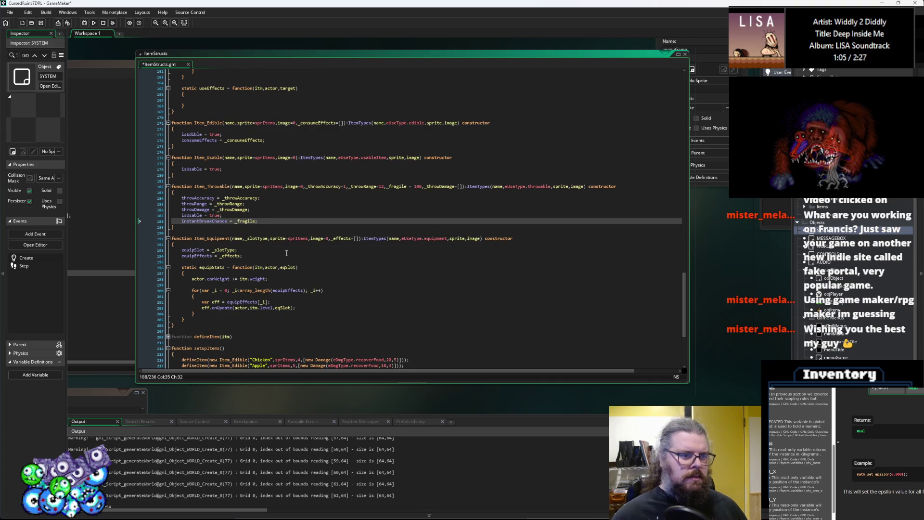
{"action": "key", "text": "Return"}
{"action": "type", "text": "durability = 1;"}
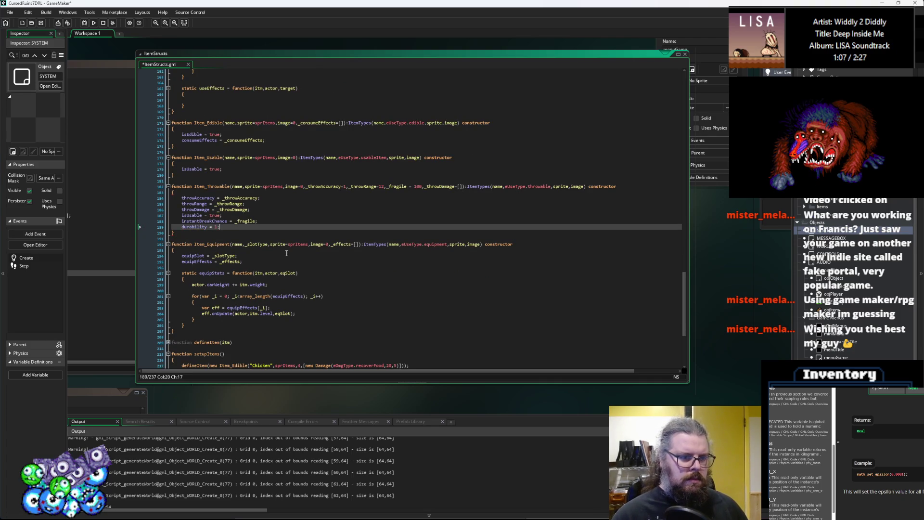
{"action": "key", "text": "Down"}
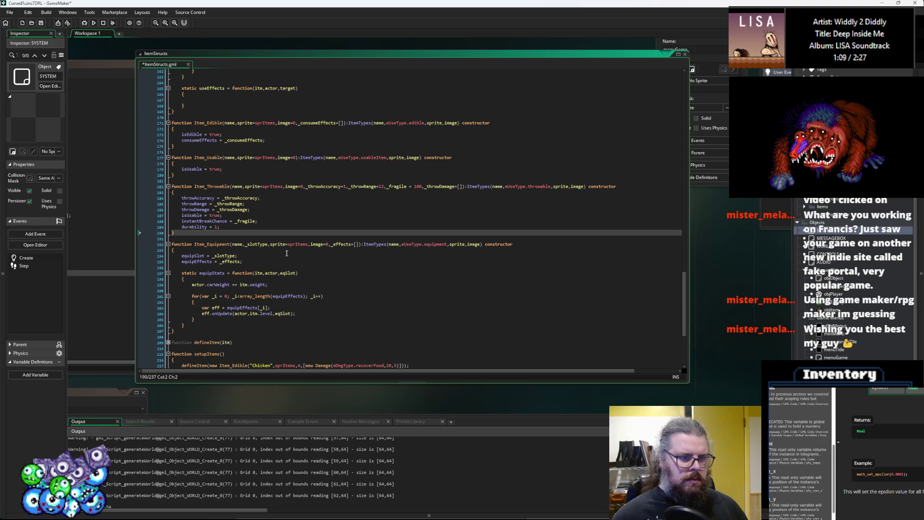
Step: Add durability = 1 to the Item_Usable and Item_Edible constructors and save ItemStructs
{"action": "scroll", "coordinate": [226, 227], "scroll_direction": "up", "scroll_amount": 2}
{"action": "left_click", "coordinate": [232, 198]}
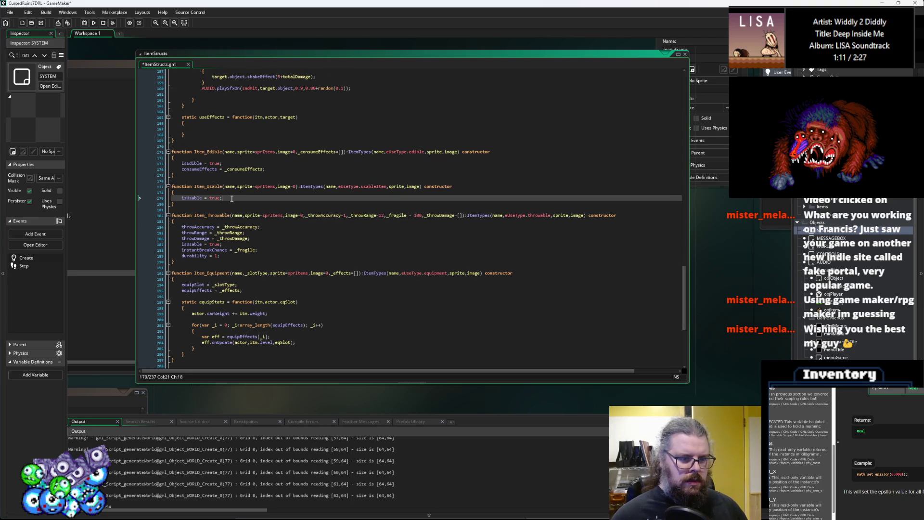
{"action": "key", "text": "Return"}
{"action": "type", "text": "durability"}
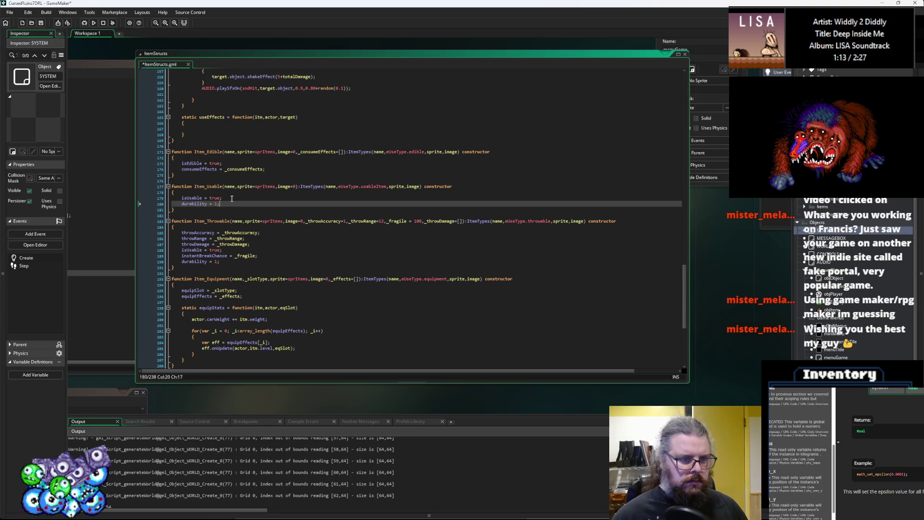
{"action": "type", "text": " = 1;"}
{"action": "key", "text": "Up"}
{"action": "key", "text": "Up"}
{"action": "left_click", "coordinate": [277, 169]}
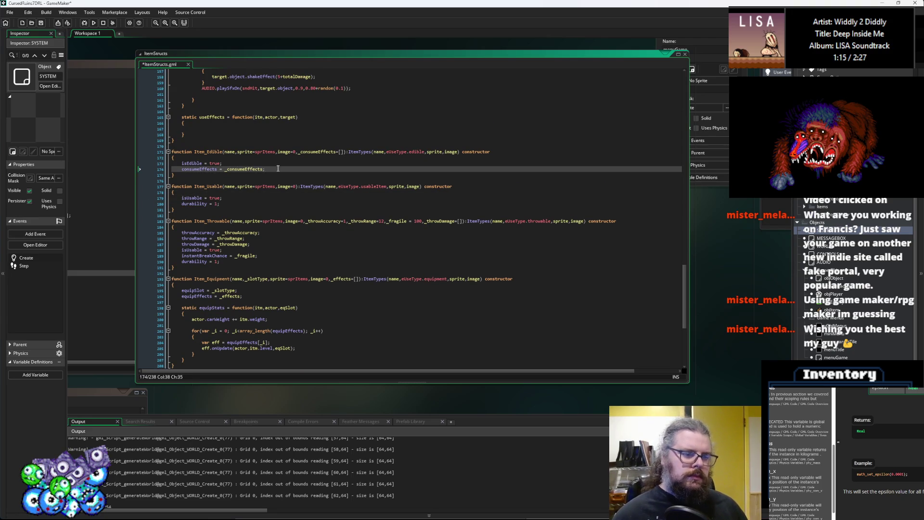
{"action": "key", "text": "Return"}
{"action": "type", "text": "durability = 1;"}
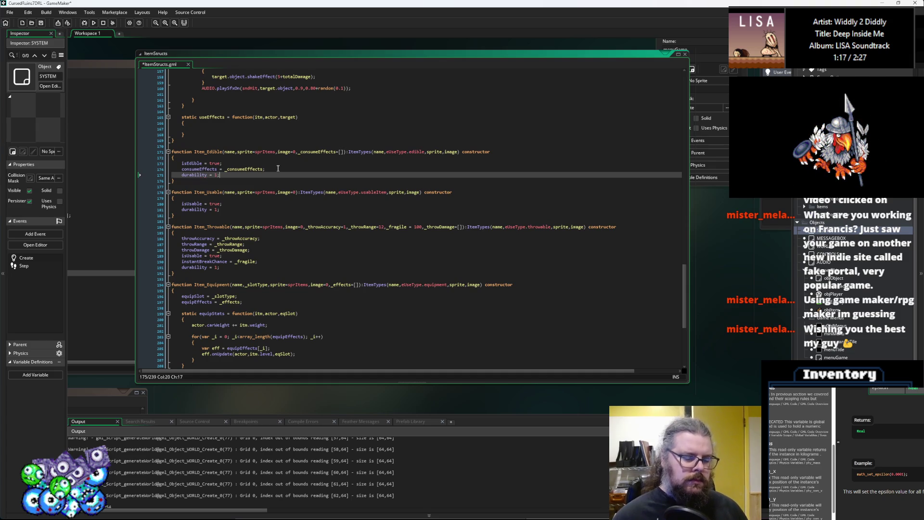
{"action": "key", "text": "ctrl+s"}
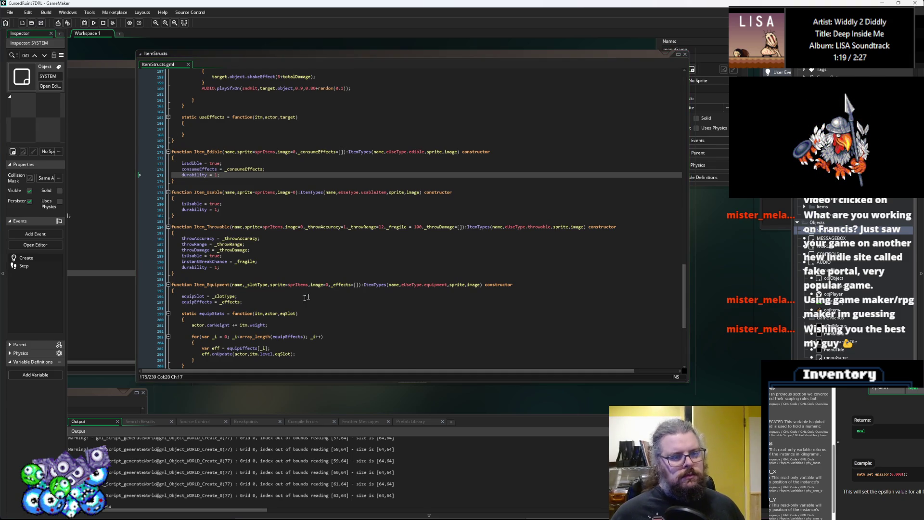
Step: Pan the workspace over to the characters script
{"action": "scroll", "coordinate": [312, 295], "scroll_direction": "down", "scroll_amount": 3}
{"action": "scroll", "coordinate": [312, 294], "scroll_direction": "down", "scroll_amount": 3}
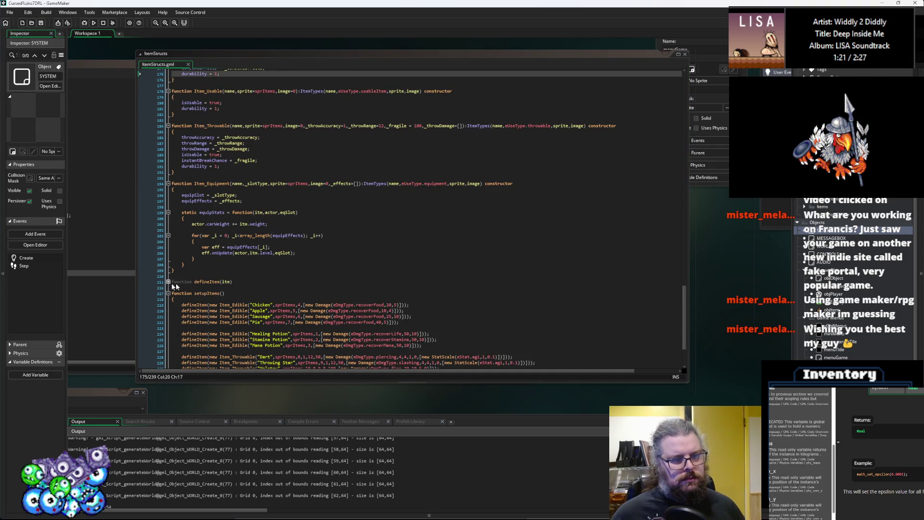
{"action": "scroll", "coordinate": [231, 284], "scroll_direction": "down", "scroll_amount": 3}
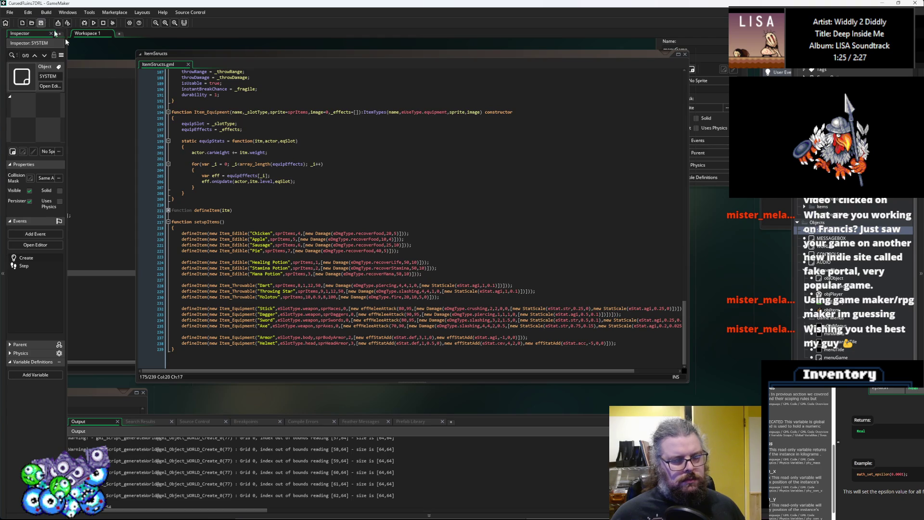
{"action": "left_click", "coordinate": [409, 176]}
{"action": "mouse_move", "coordinate": [410, 176]}
{"action": "left_mouse_down"}
{"action": "mouse_move", "coordinate": [178, 208]}
{"action": "mouse_move", "coordinate": [625, 214]}
{"action": "mouse_move", "coordinate": [703, 189]}
{"action": "left_mouse_up"}
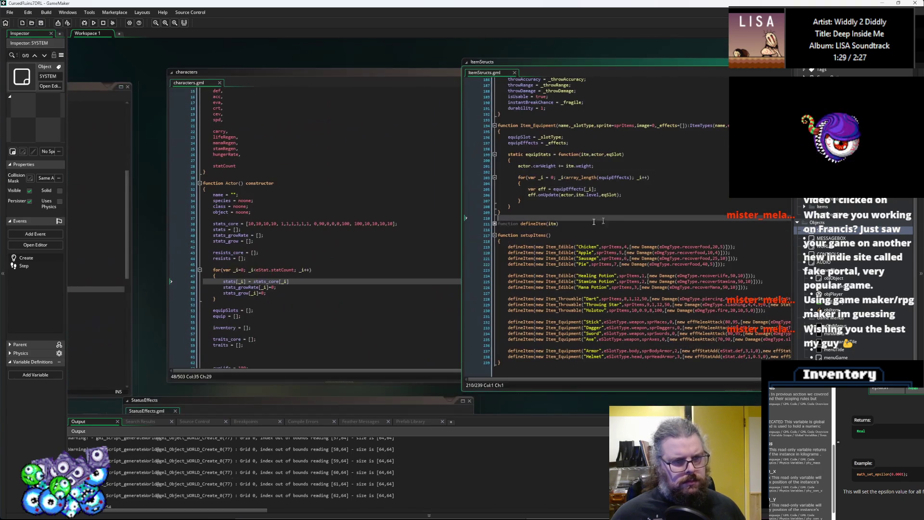
Step: Complete the itm.itemType.durability condition in characterActions' act_throwItem
{"action": "left_click", "coordinate": [260, 258]}
{"action": "mouse_move", "coordinate": [260, 258]}
{"action": "left_mouse_down"}
{"action": "mouse_move", "coordinate": [381, 222]}
{"action": "mouse_move", "coordinate": [500, 159]}
{"action": "mouse_move", "coordinate": [379, 157]}
{"action": "left_mouse_up"}
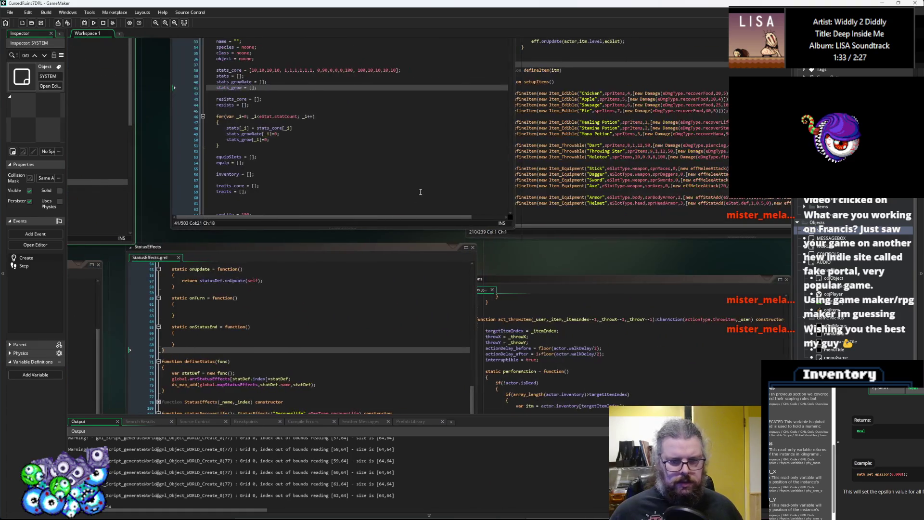
{"action": "left_click_drag", "start_coordinate": [583, 373], "coordinate": [481, 289]}
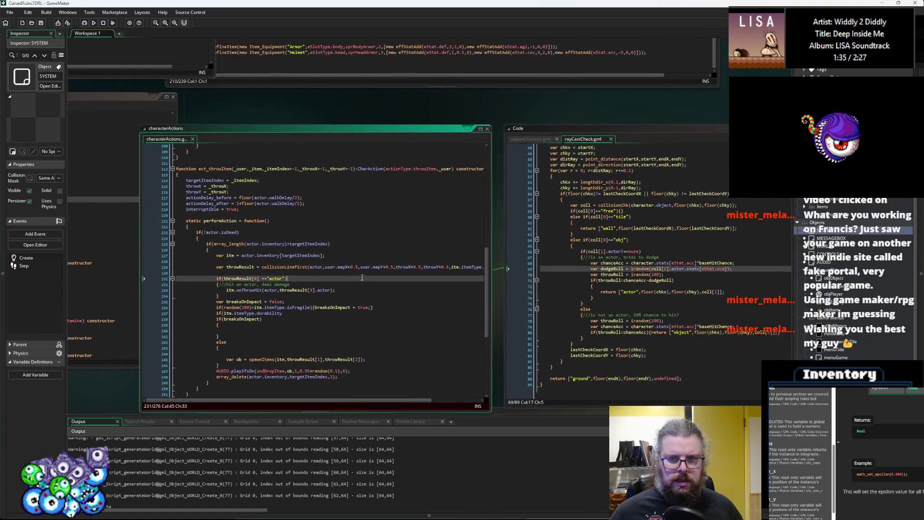
{"action": "left_click", "coordinate": [409, 231]}
{"action": "left_click", "coordinate": [303, 281]}
{"action": "left_click", "coordinate": [335, 265]}
{"action": "type", "text": "<1"}
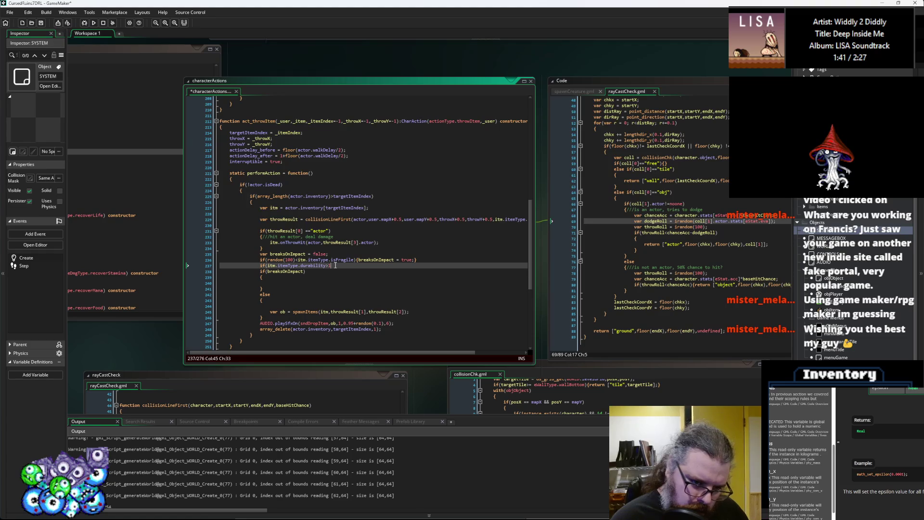
Step: Add an empty braced block under the durability condition
{"action": "key", "text": "Return"}
{"action": "type", "text": "{"}
{"action": "key", "text": "Return"}
{"action": "type", "text": "}"}
{"action": "key", "text": "Return"}
{"action": "key", "text": "Up"}
{"action": "key", "text": "Up"}
{"action": "key", "text": "Return"}
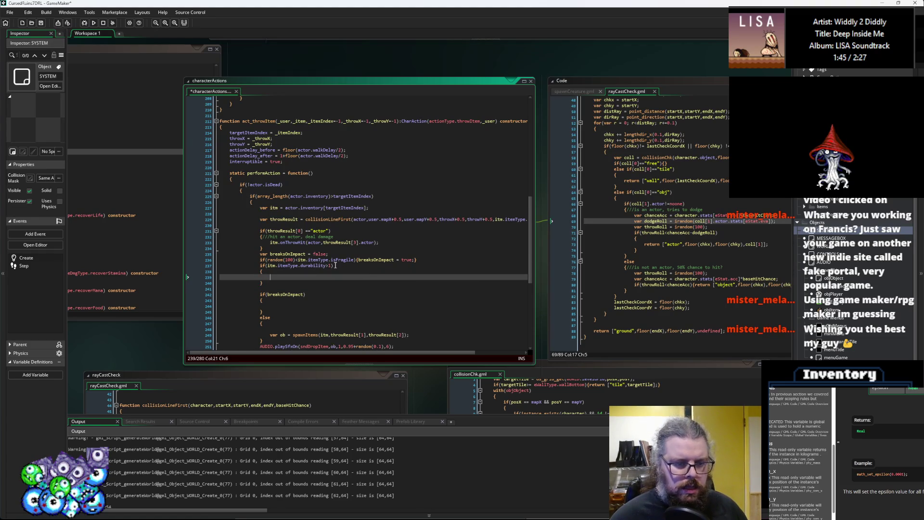
Step: Subtract irandom(10) from itm.durability, set breaksOnImpact = true at 0 or below, and save
{"action": "type", "text": "itm.durabilityt"}
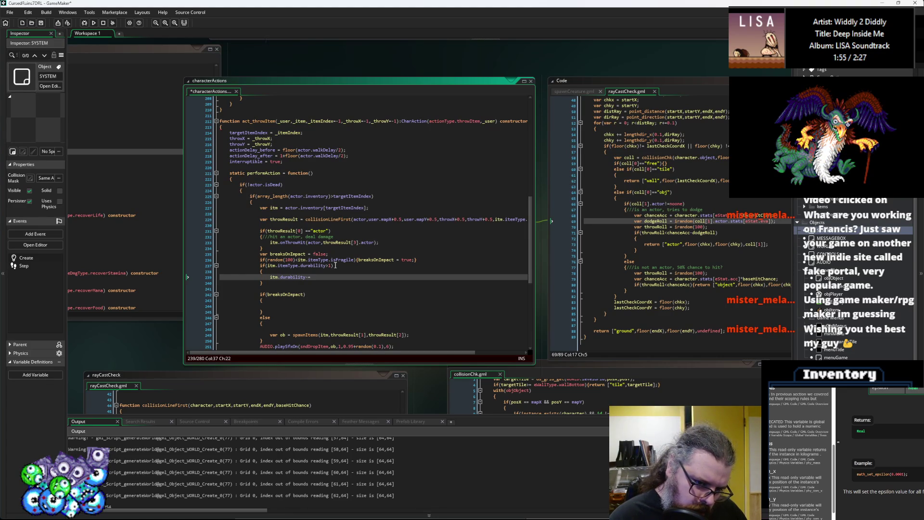
{"action": "type", "text": "irandom(10);"}
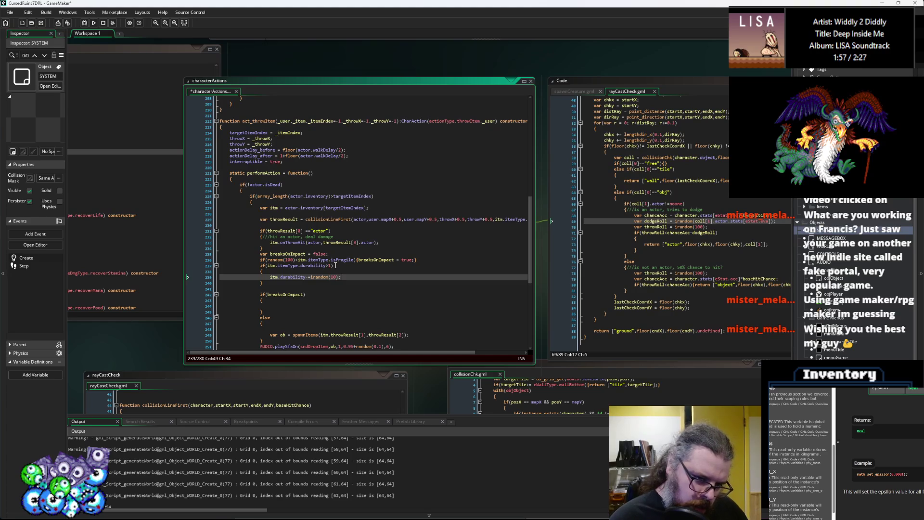
{"action": "key", "text": "Return"}
{"action": "type", "text": "if(itm.durability<="}
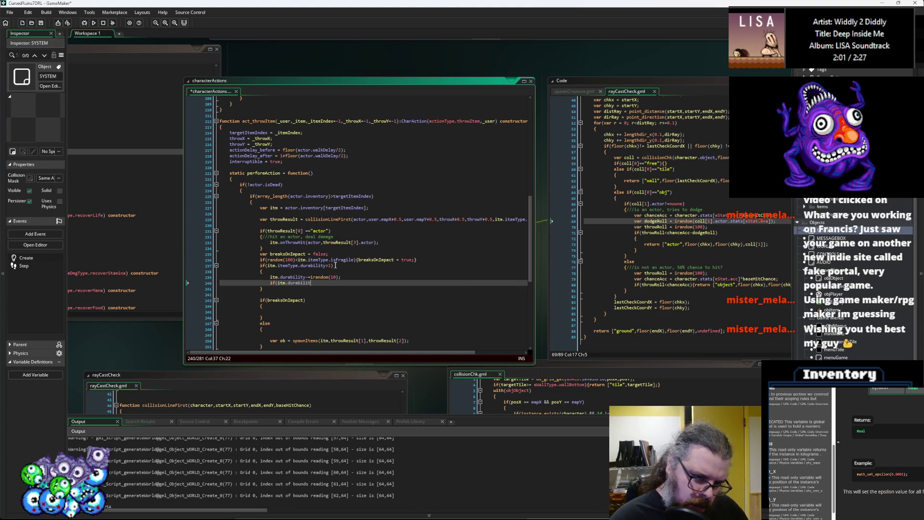
{"action": "type", "text": "0){b"}
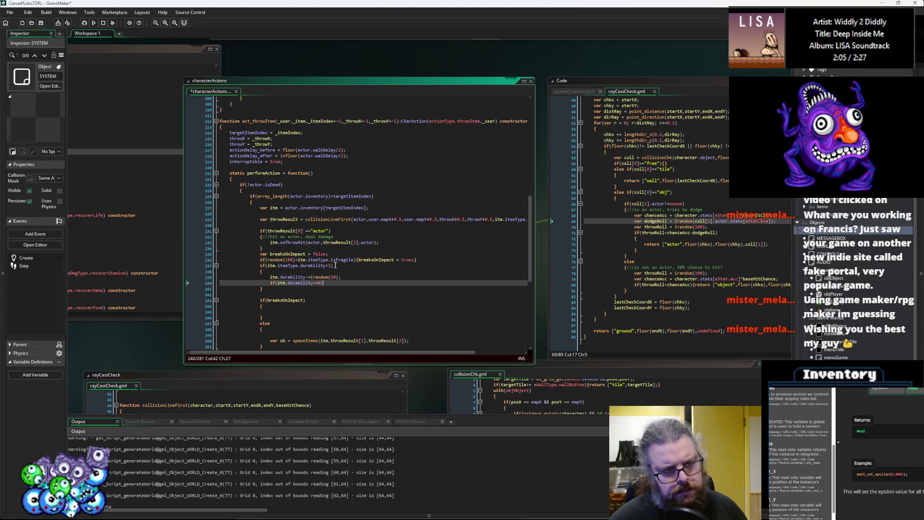
{"action": "type", "text": "reaksOnImpact = "}
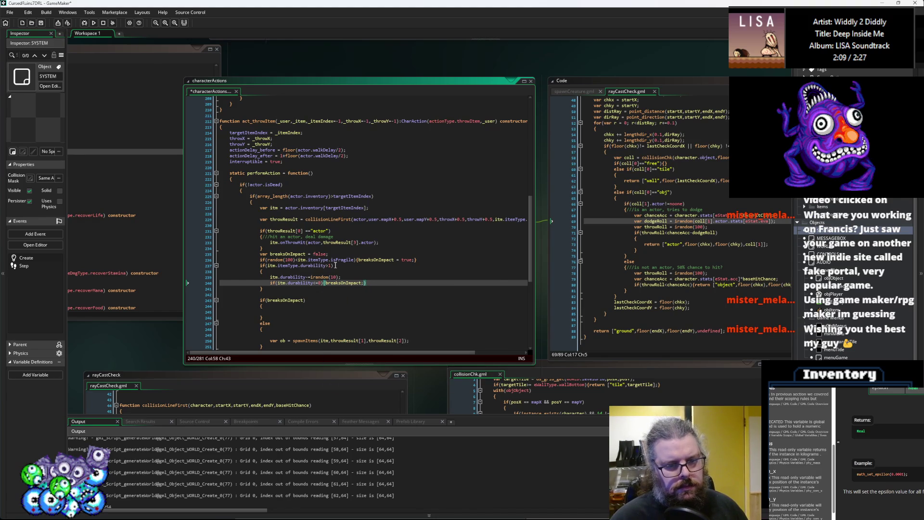
{"action": "type", "text": "true;"}
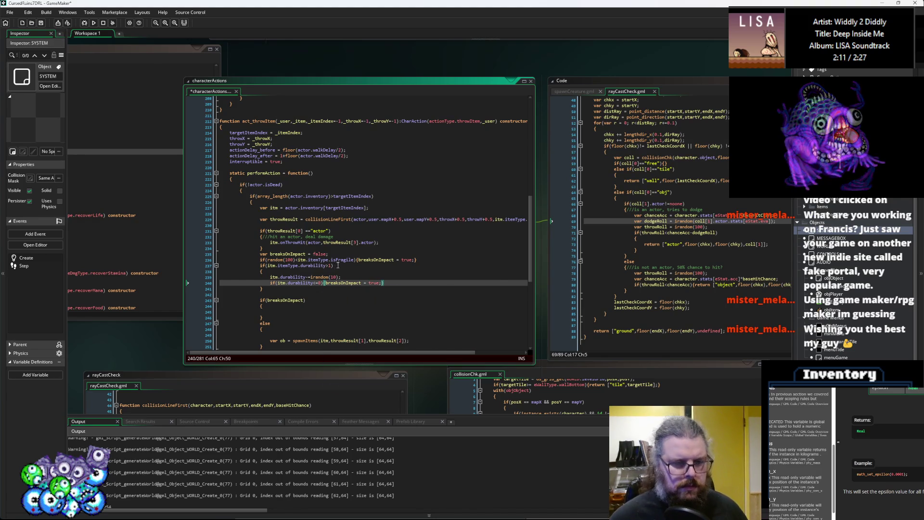
{"action": "scroll", "coordinate": [285, 230], "scroll_direction": "down", "scroll_amount": 3}
{"action": "left_click", "coordinate": [292, 265]}
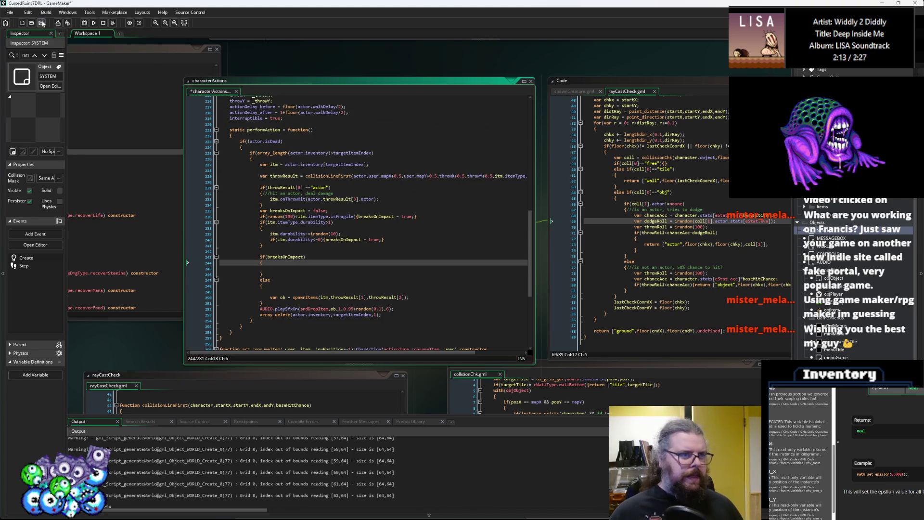
Step: Change the durability loss to (1+irandom(10)) and save characterActions
{"action": "left_click", "coordinate": [41, 23]}
{"action": "left_click", "coordinate": [310, 265]}
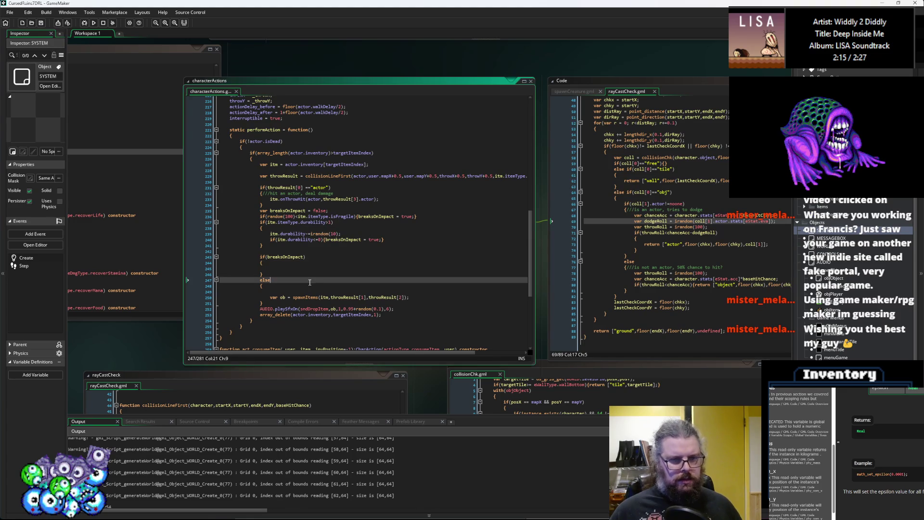
{"action": "left_click", "coordinate": [41, 23]}
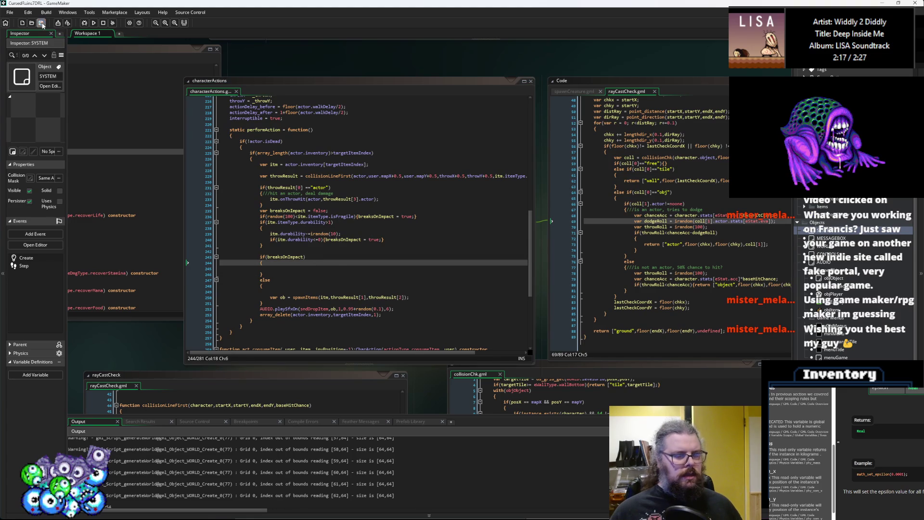
{"action": "left_click", "coordinate": [355, 268]}
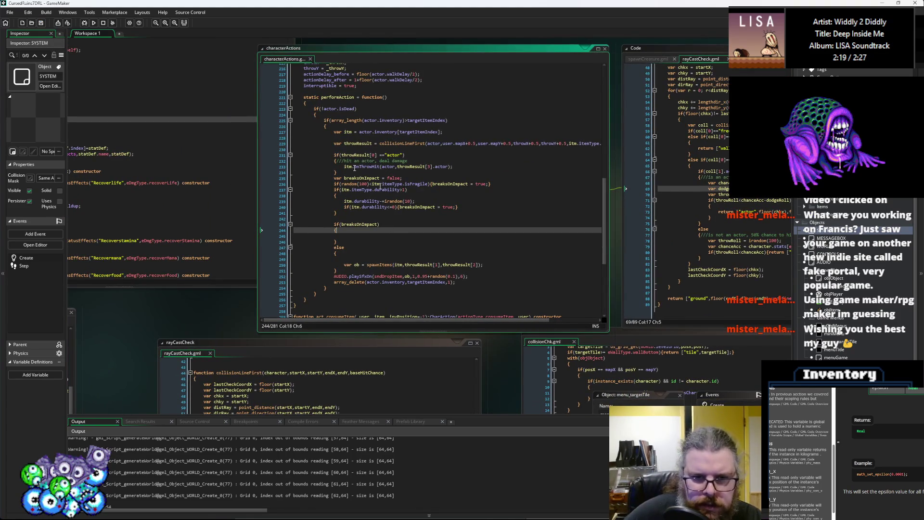
{"action": "key", "text": "Up"}
{"action": "key", "text": "Up"}
{"action": "key", "text": "Up"}
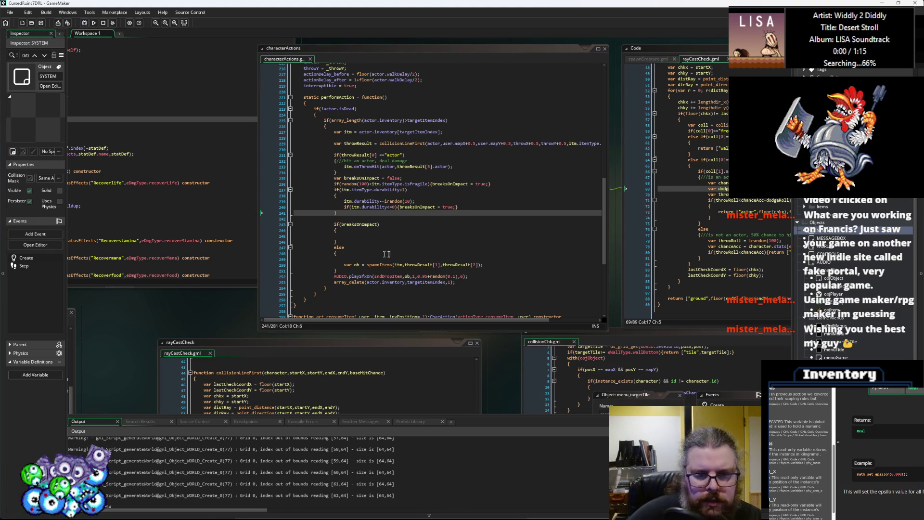
{"action": "left_click", "coordinate": [410, 275]}
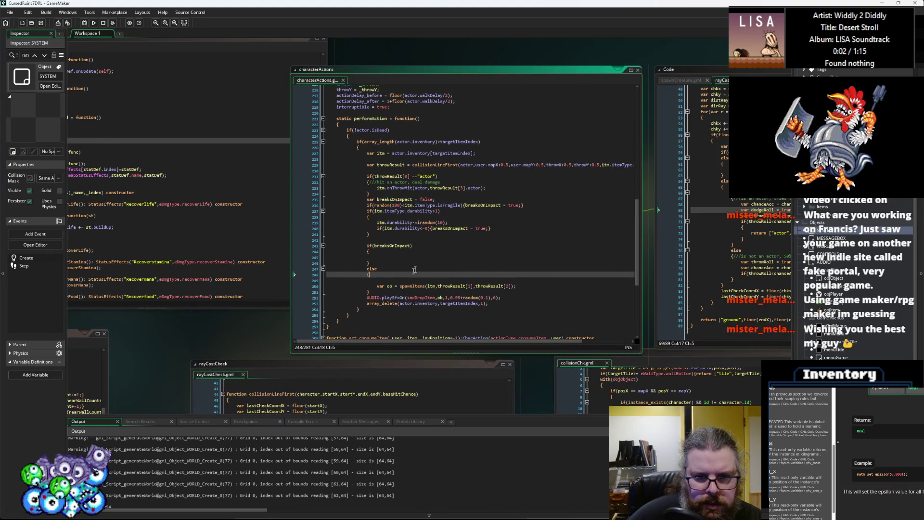
{"action": "left_click", "coordinate": [419, 218]}
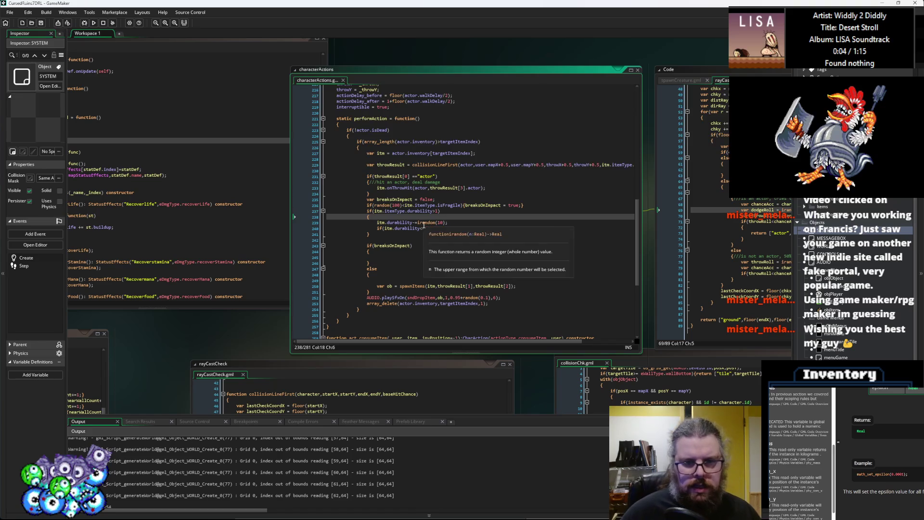
{"action": "left_click", "coordinate": [418, 223]}
{"action": "type", "text": "1+"}
{"action": "left_click", "coordinate": [424, 223]}
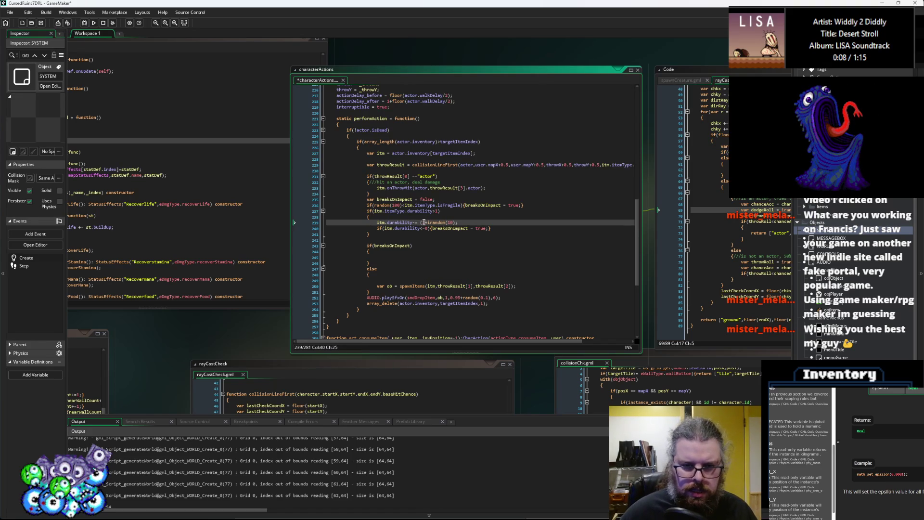
{"action": "type", "text": ")"}
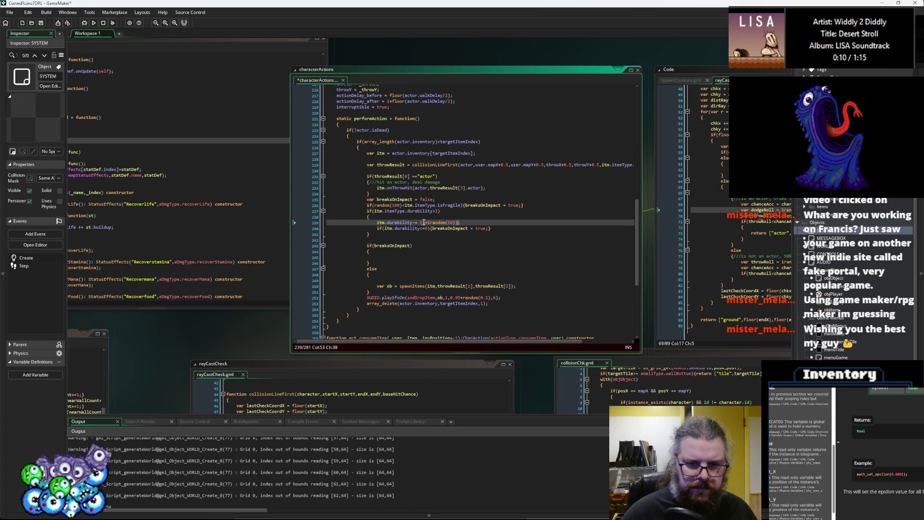
{"action": "left_click", "coordinate": [42, 23]}
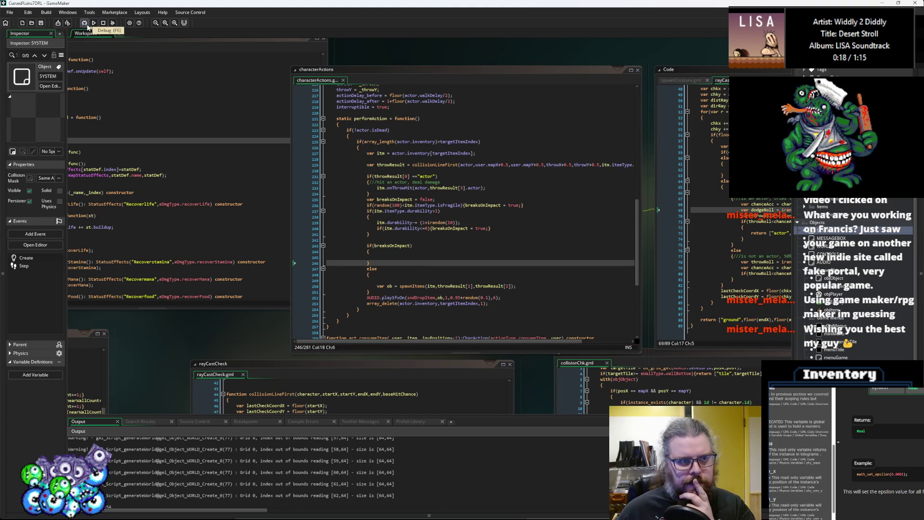
Step: Run the game in debug mode, maximise its window and start a new game
{"action": "left_click", "coordinate": [88, 26]}
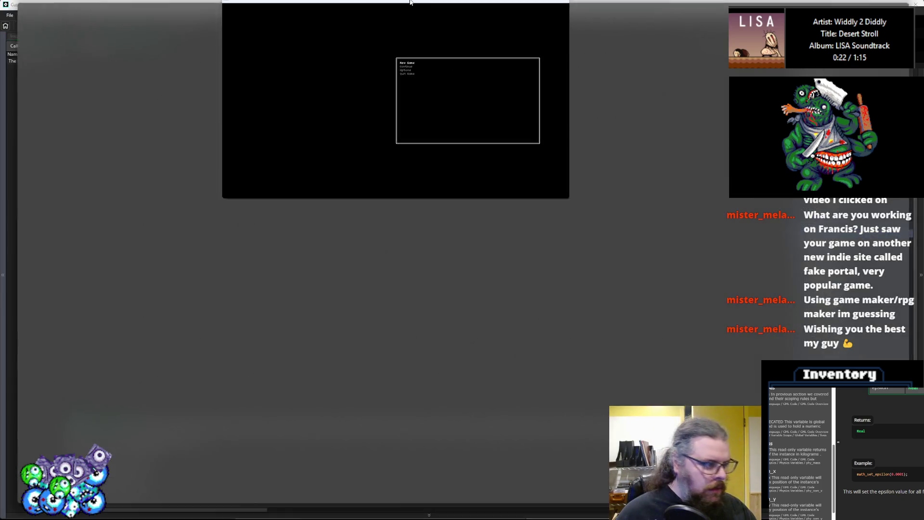
{"action": "double_click", "coordinate": [409, 2]}
{"action": "key", "text": "Down"}
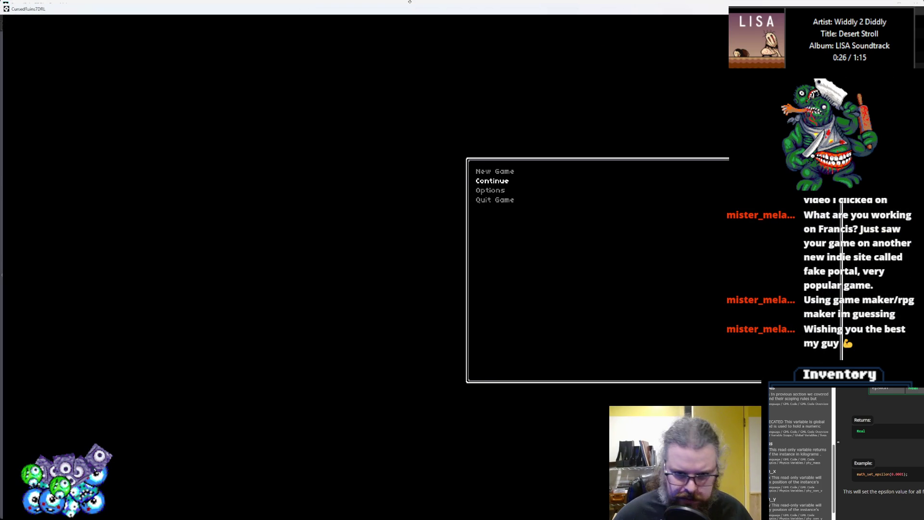
{"action": "key", "text": "Up"}
{"action": "key", "text": "Return"}
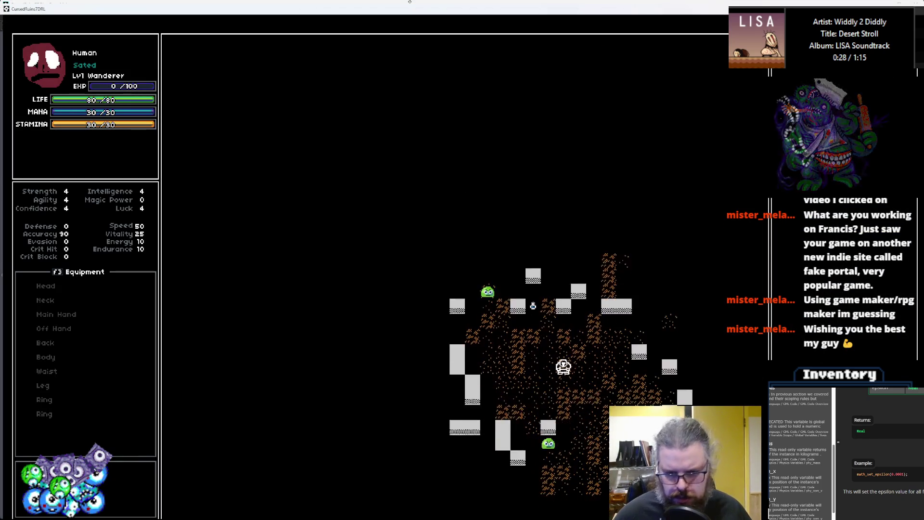
Step: Walk the character onto the potion, choose Throw for the item and confirm the target
{"action": "key", "text": "Up"}
{"action": "key", "text": "Up"}
{"action": "key", "text": "Up"}
{"action": "key", "text": "Left"}
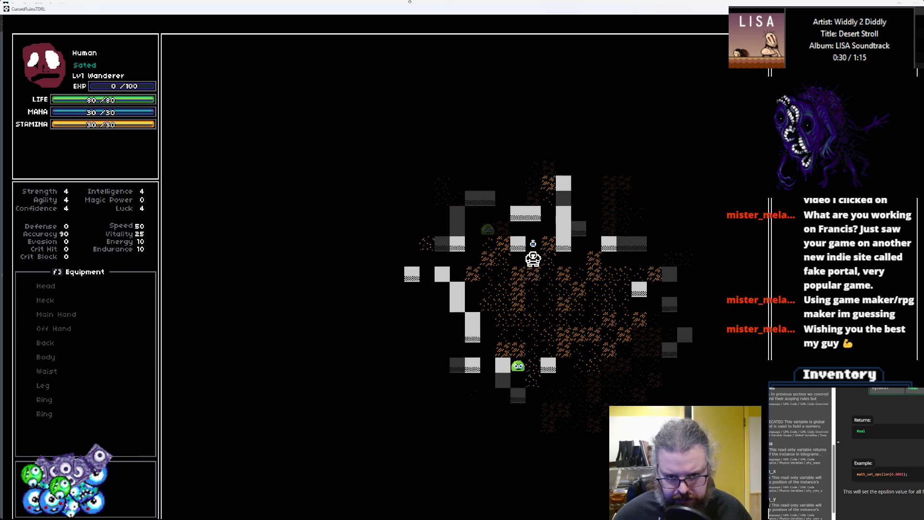
{"action": "key", "text": "Down"}
{"action": "key", "text": "Down"}
{"action": "key", "text": "Left"}
{"action": "key", "text": "Left"}
{"action": "key", "text": "Left"}
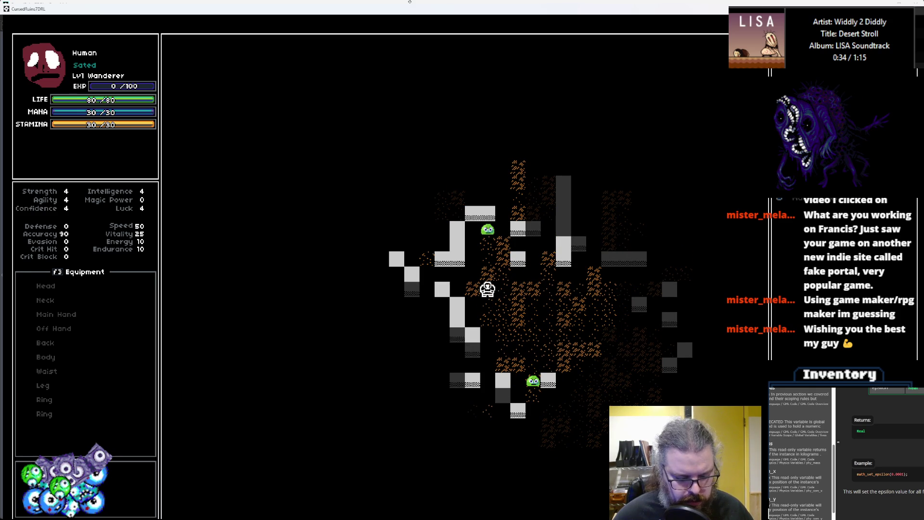
{"action": "key", "text": "i"}
{"action": "key", "text": "Return"}
{"action": "key", "text": "Down"}
{"action": "key", "text": "Down"}
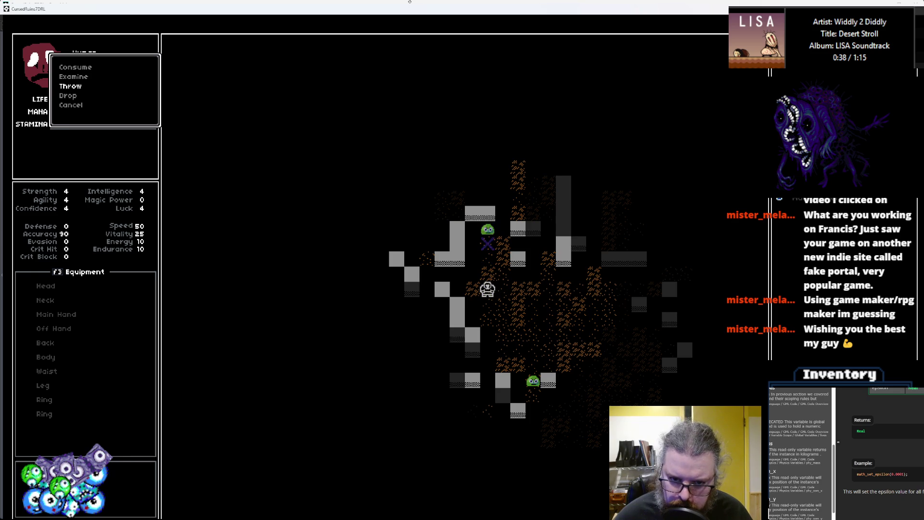
{"action": "key", "text": "Escape"}
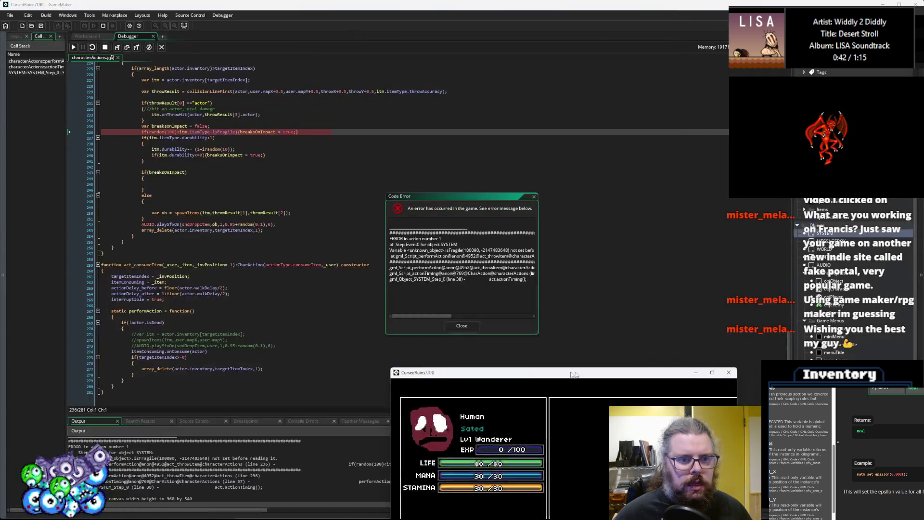
Step: Inspect the failing isFragile line, close the Code Error and stop debugging
{"action": "left_click", "coordinate": [147, 208]}
{"action": "scroll", "coordinate": [147, 208], "scroll_direction": "up", "scroll_amount": 3}
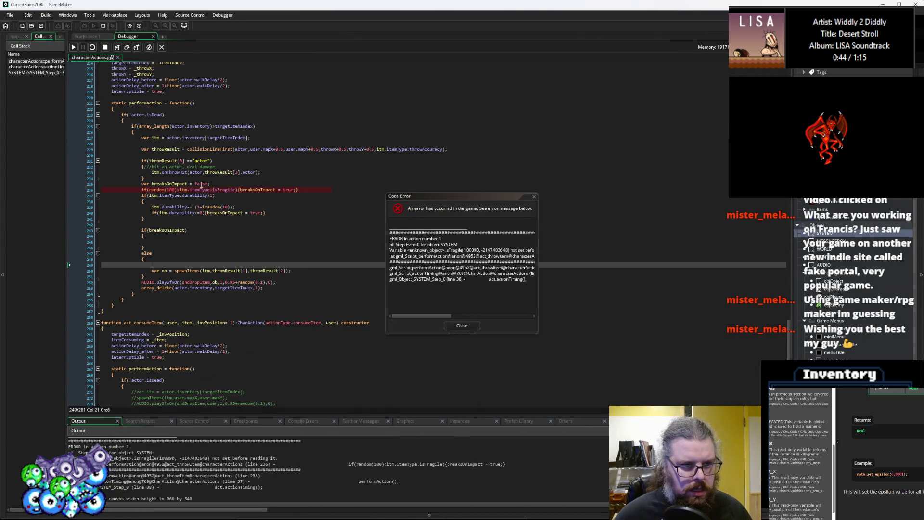
{"action": "mouse_move", "coordinate": [198, 191]}
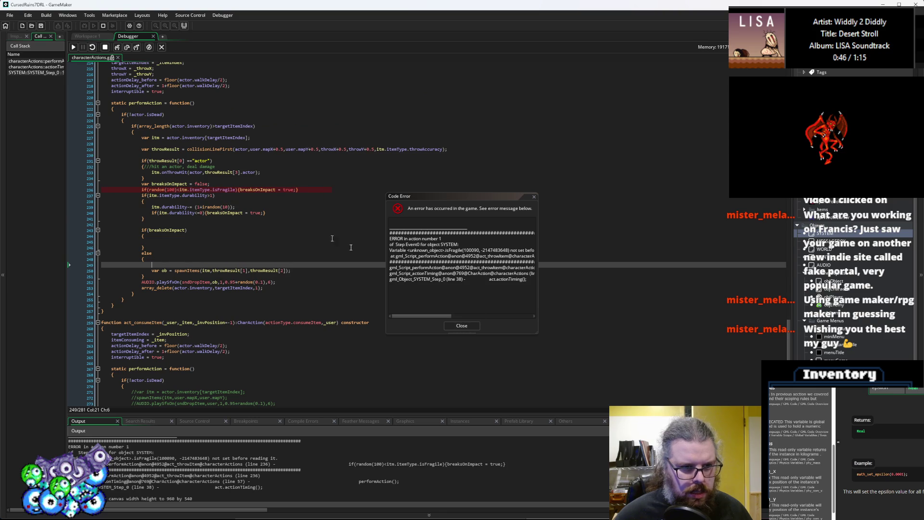
{"action": "left_click", "coordinate": [224, 189]}
{"action": "left_click", "coordinate": [462, 326]}
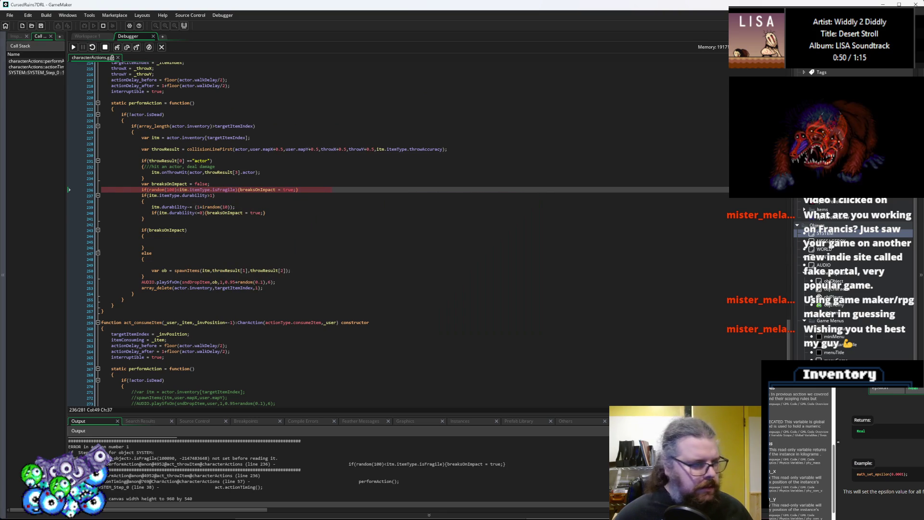
{"action": "left_click", "coordinate": [161, 48]}
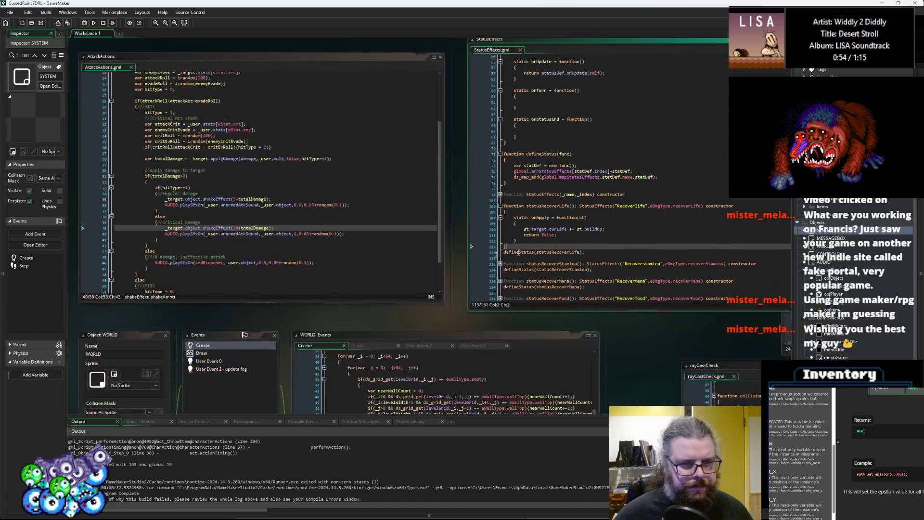
Step: Rename instantBreakChance to fragility in both the base item type and the throwable constructor
{"action": "scroll", "coordinate": [301, 278], "scroll_direction": "up", "scroll_amount": 5}
{"action": "scroll", "coordinate": [301, 278], "scroll_direction": "up", "scroll_amount": 5}
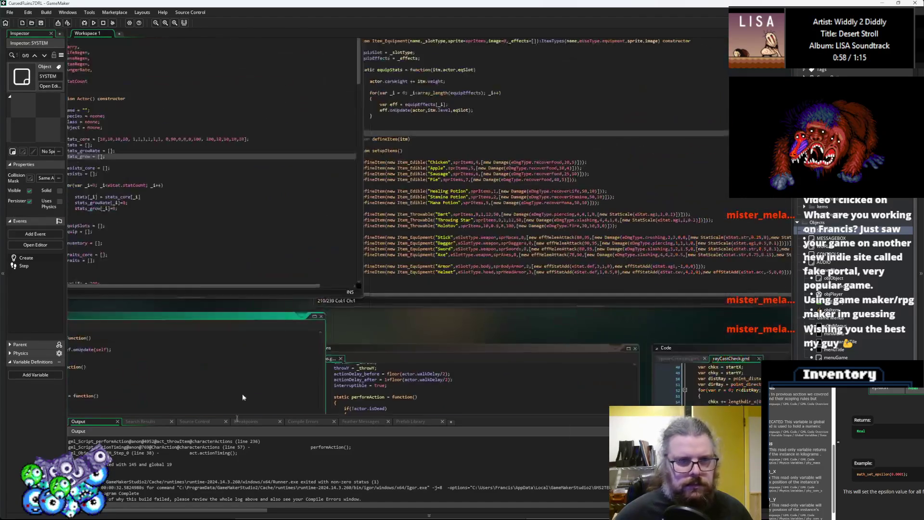
{"action": "left_click", "coordinate": [441, 147]}
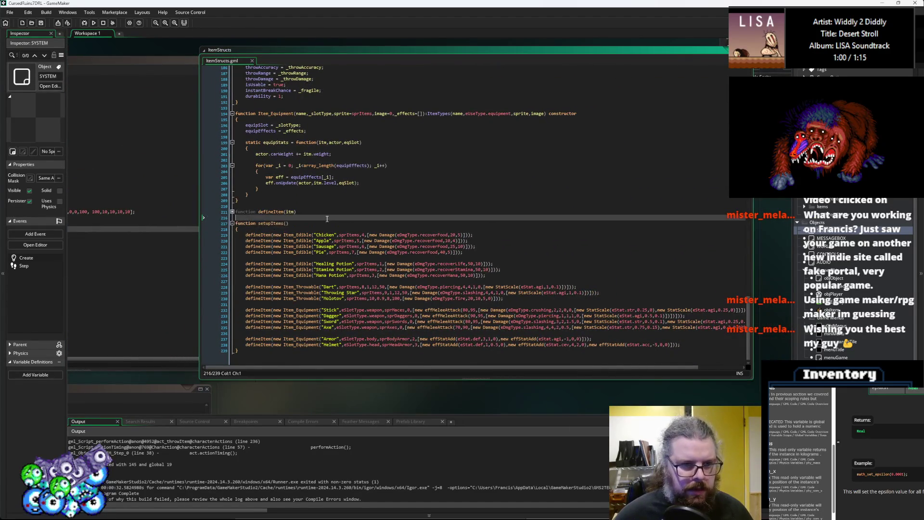
{"action": "scroll", "coordinate": [327, 219], "scroll_direction": "up", "scroll_amount": 20}
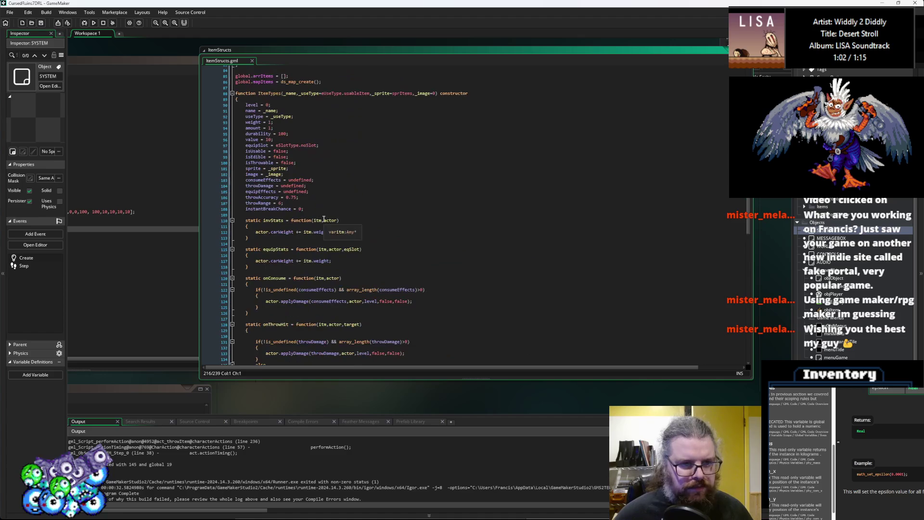
{"action": "left_click", "coordinate": [283, 210]}
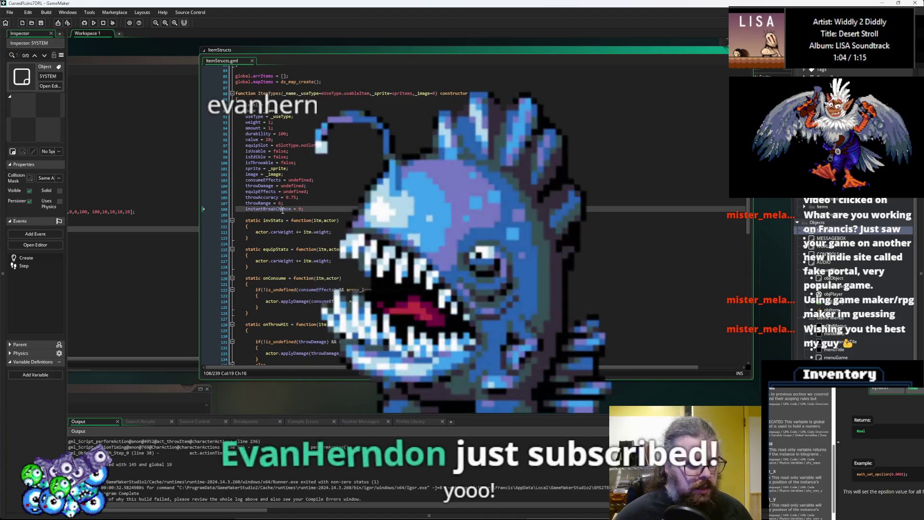
{"action": "double_click", "coordinate": [283, 209]}
{"action": "type", "text": "fragil"}
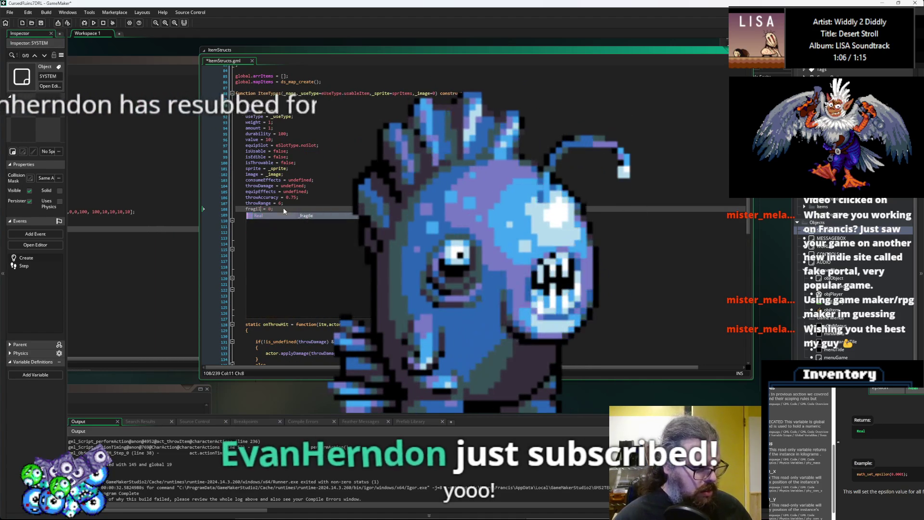
{"action": "type", "text": "ity"}
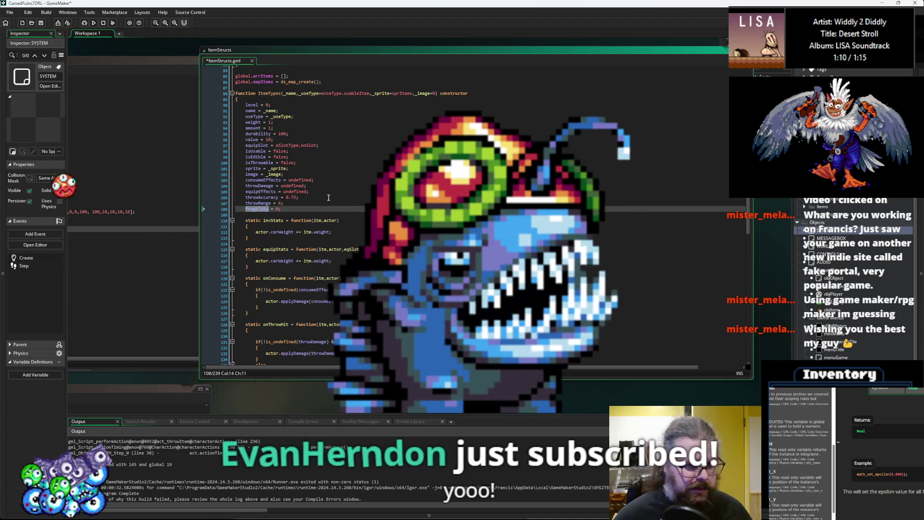
{"action": "scroll", "coordinate": [364, 232], "scroll_direction": "down", "scroll_amount": 1}
{"action": "scroll", "coordinate": [365, 232], "scroll_direction": "down", "scroll_amount": 20}
{"action": "scroll", "coordinate": [340, 242], "scroll_direction": "down", "scroll_amount": 1}
{"action": "double_click", "coordinate": [277, 250]}
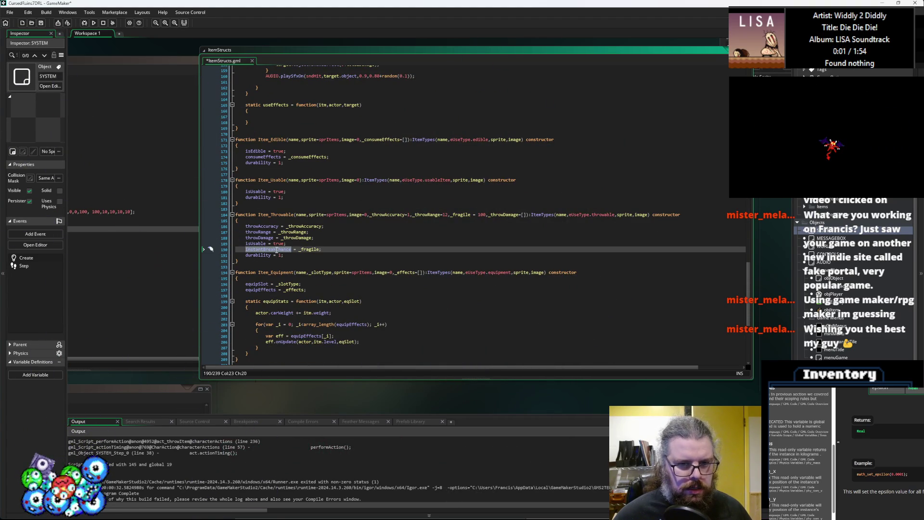
{"action": "type", "text": "fragility"}
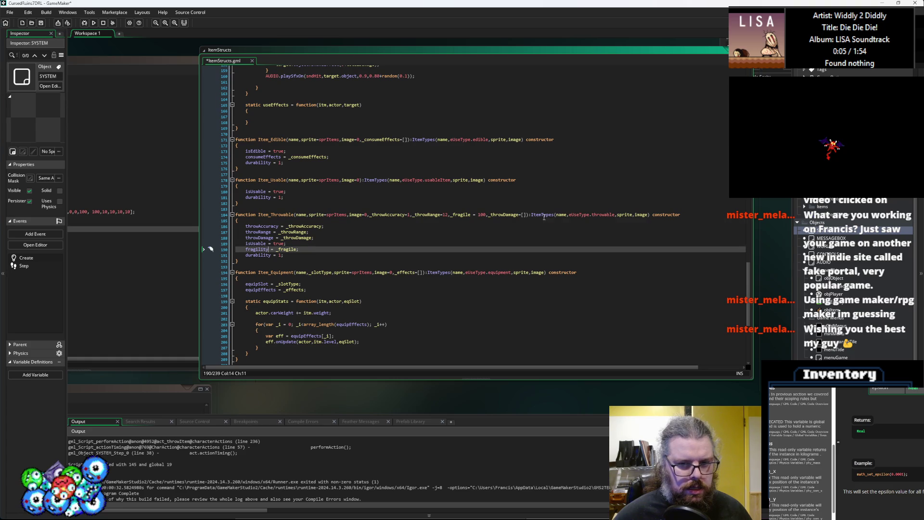
Step: Rename the throwable's _fragile parameter and its stored value to _fragility, then save ItemStructs
{"action": "double_click", "coordinate": [465, 215]}
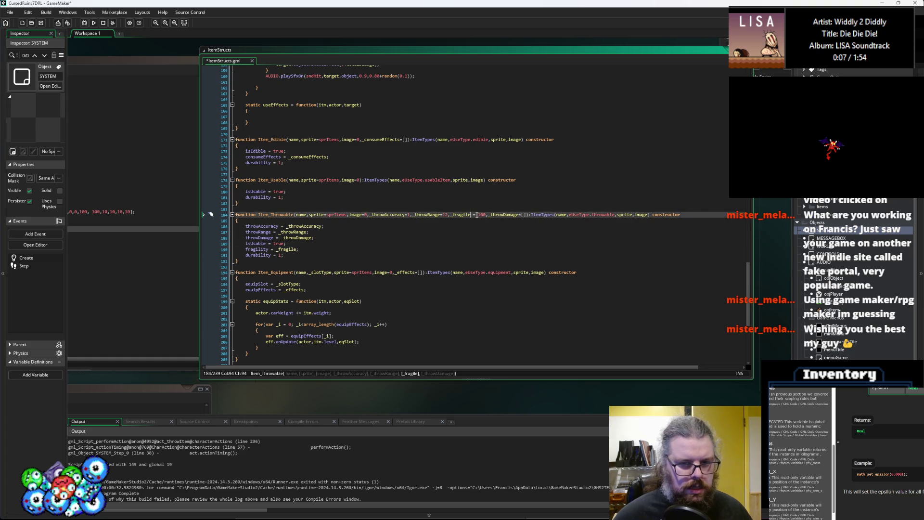
{"action": "type", "text": "_fragility"}
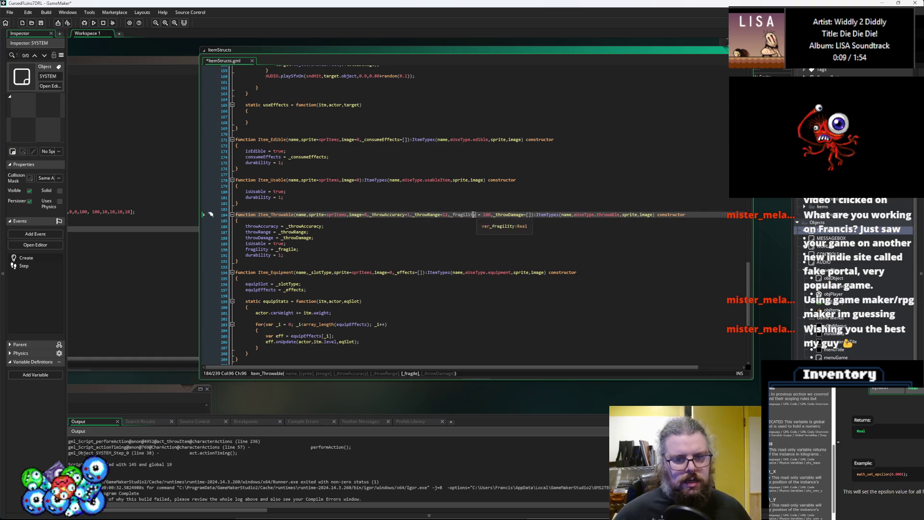
{"action": "double_click", "coordinate": [295, 249]}
{"action": "type", "text": "_fragility"}
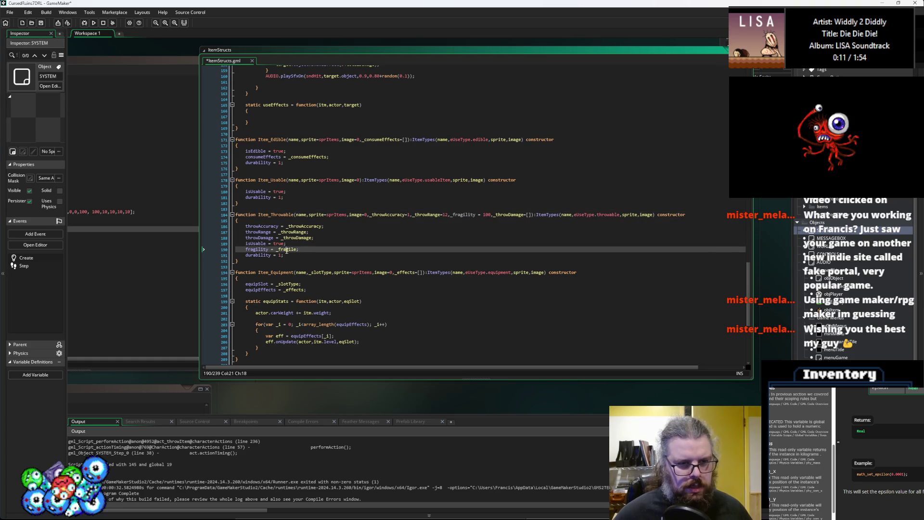
{"action": "scroll", "coordinate": [365, 254], "scroll_direction": "down", "scroll_amount": 9}
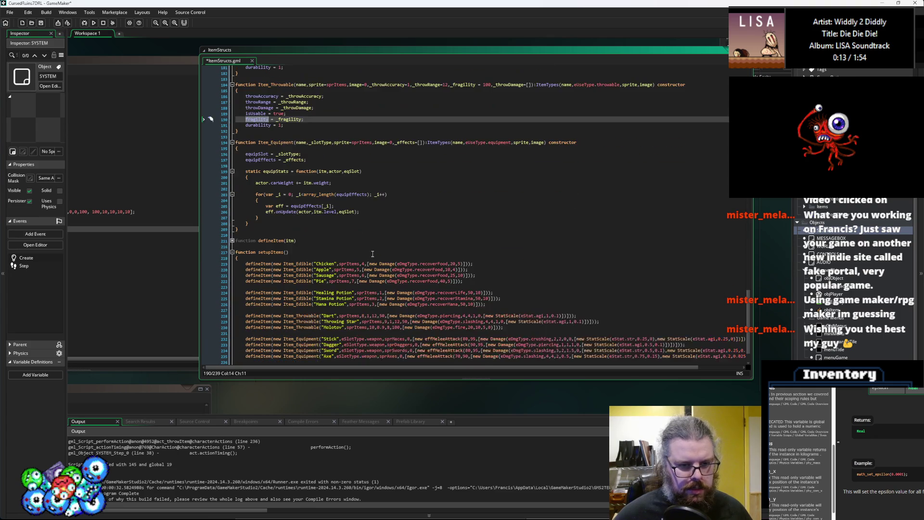
{"action": "left_click", "coordinate": [41, 23]}
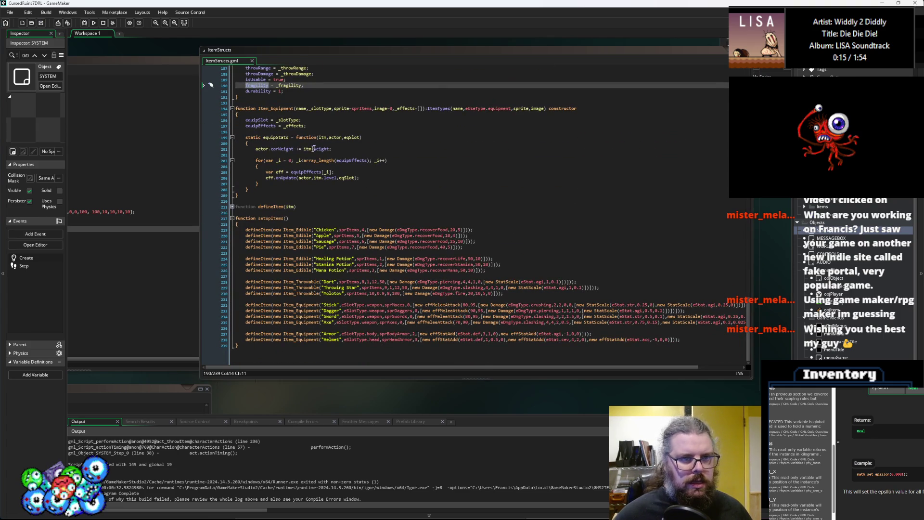
{"action": "scroll", "coordinate": [252, 144], "scroll_direction": "up", "scroll_amount": 1}
{"action": "left_click", "coordinate": [252, 92]}
Step: Review the collisionChk script and the menuGame throw menu code, checking what subMenu2 refers to
{"action": "mouse_move", "coordinate": [252, 91]}
{"action": "left_mouse_down"}
{"action": "mouse_move", "coordinate": [433, 193]}
{"action": "mouse_move", "coordinate": [686, 287]}
{"action": "mouse_move", "coordinate": [635, 199]}
{"action": "mouse_move", "coordinate": [549, 231]}
{"action": "mouse_move", "coordinate": [568, 232]}
{"action": "mouse_move", "coordinate": [586, 160]}
{"action": "left_mouse_up"}
{"action": "mouse_move", "coordinate": [617, 331]}
{"action": "left_mouse_down"}
{"action": "mouse_move", "coordinate": [584, 144]}
{"action": "mouse_move", "coordinate": [574, 142]}
{"action": "left_mouse_up"}
{"action": "mouse_move", "coordinate": [893, 435]}
{"action": "left_mouse_down"}
{"action": "mouse_move", "coordinate": [706, 363]}
{"action": "mouse_move", "coordinate": [407, 199]}
{"action": "mouse_move", "coordinate": [434, 42]}
{"action": "mouse_move", "coordinate": [541, 138]}
{"action": "mouse_move", "coordinate": [377, 359]}
{"action": "mouse_move", "coordinate": [560, 208]}
{"action": "left_mouse_up"}
{"action": "left_click", "coordinate": [429, 216]}
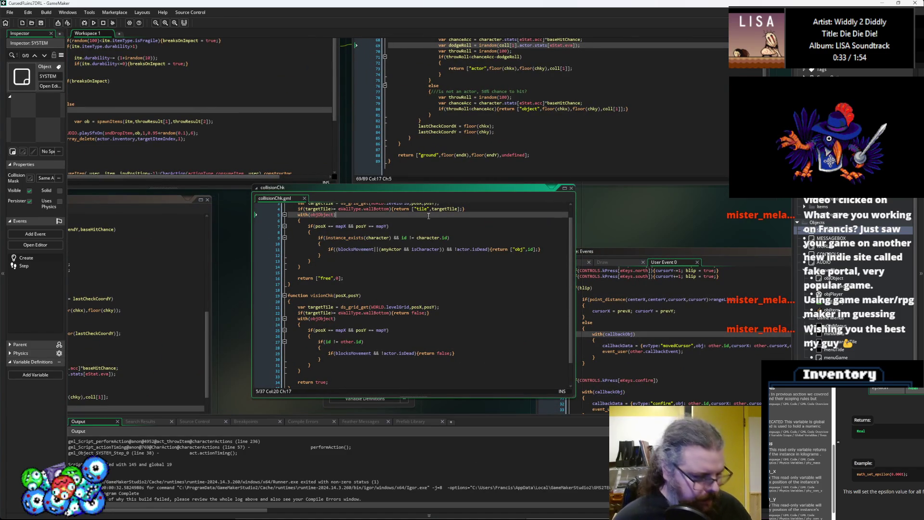
{"action": "mouse_move", "coordinate": [429, 216]}
{"action": "left_mouse_down"}
{"action": "mouse_move", "coordinate": [344, 202]}
{"action": "mouse_move", "coordinate": [289, 327]}
{"action": "mouse_move", "coordinate": [327, 289]}
{"action": "left_mouse_up"}
{"action": "left_click", "coordinate": [373, 273]}
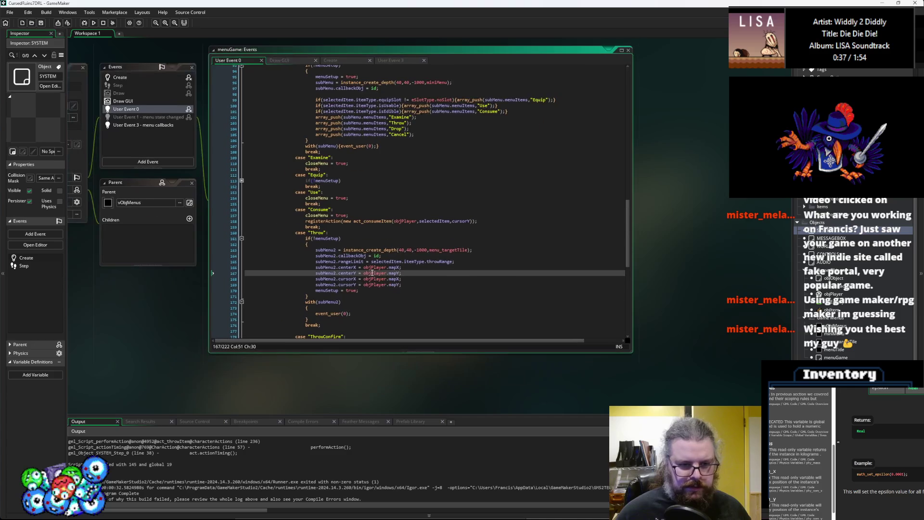
{"action": "left_click", "coordinate": [365, 291]}
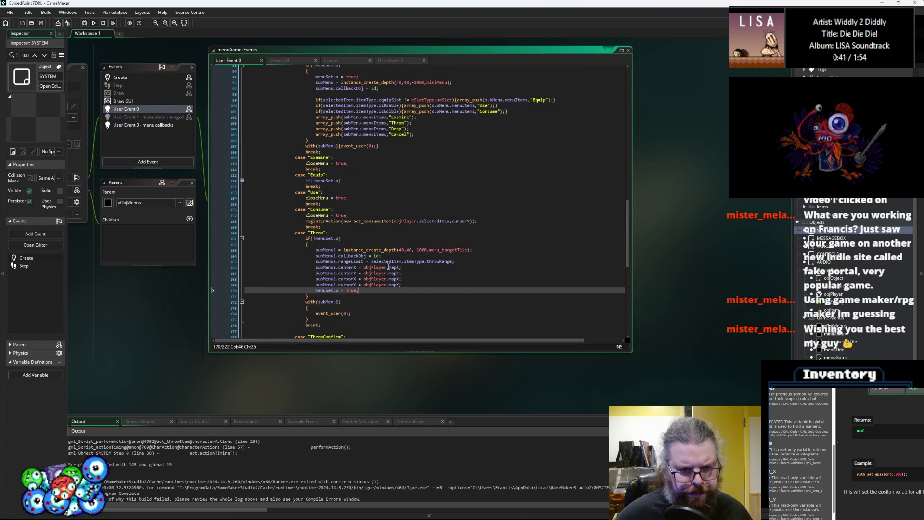
{"action": "left_click", "coordinate": [328, 262]}
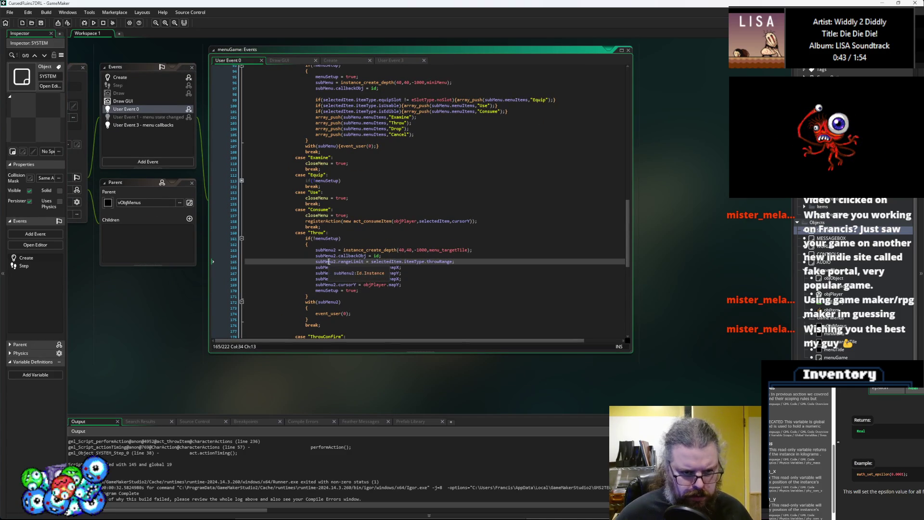
{"action": "scroll", "coordinate": [328, 264], "scroll_direction": "down", "scroll_amount": 3}
{"action": "left_click", "coordinate": [377, 288]}
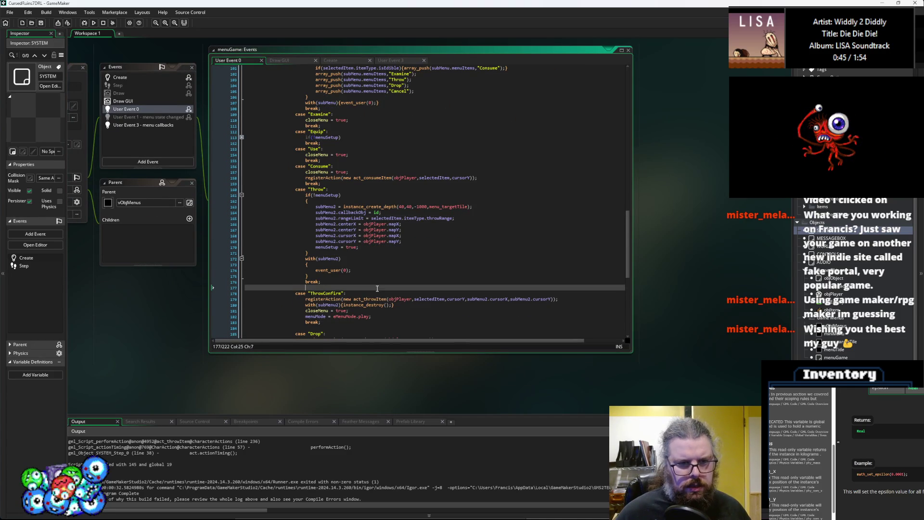
{"action": "middle_click", "coordinate": [347, 299]}
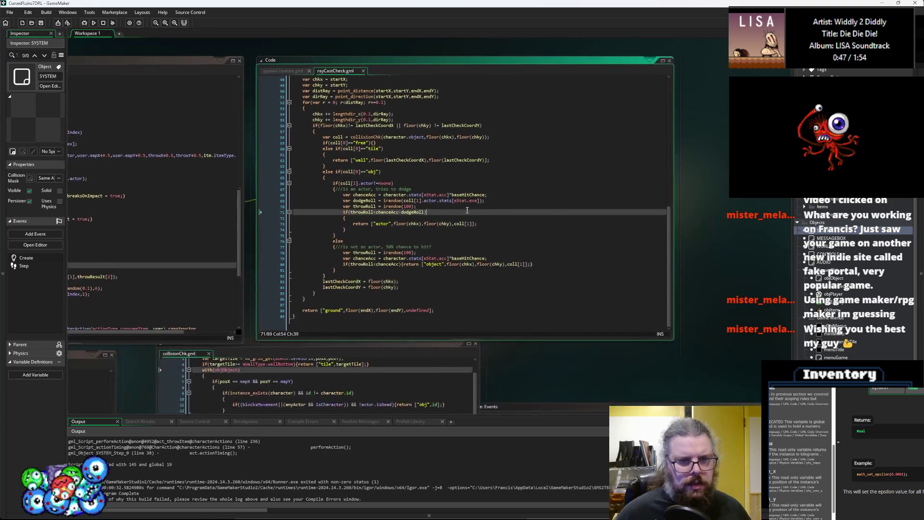
Step: In characterActions, replace isFragile with fragility in the line 236 break-on-impact check
{"action": "key", "text": "ctrl+Tab"}
{"action": "key", "text": "ctrl+Tab"}
{"action": "key", "text": "ctrl+Tab"}
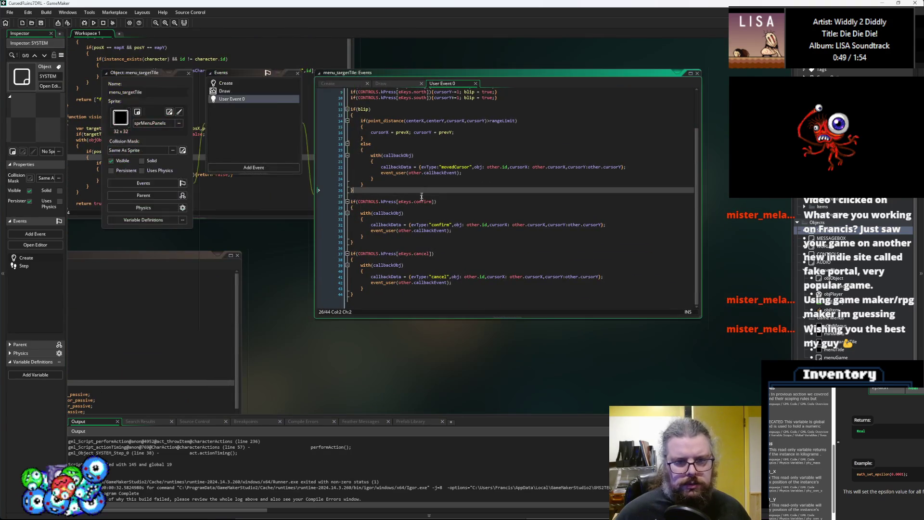
{"action": "key", "text": "ctrl+Tab"}
{"action": "key", "text": "ctrl+Tab"}
{"action": "key", "text": "ctrl+Tab"}
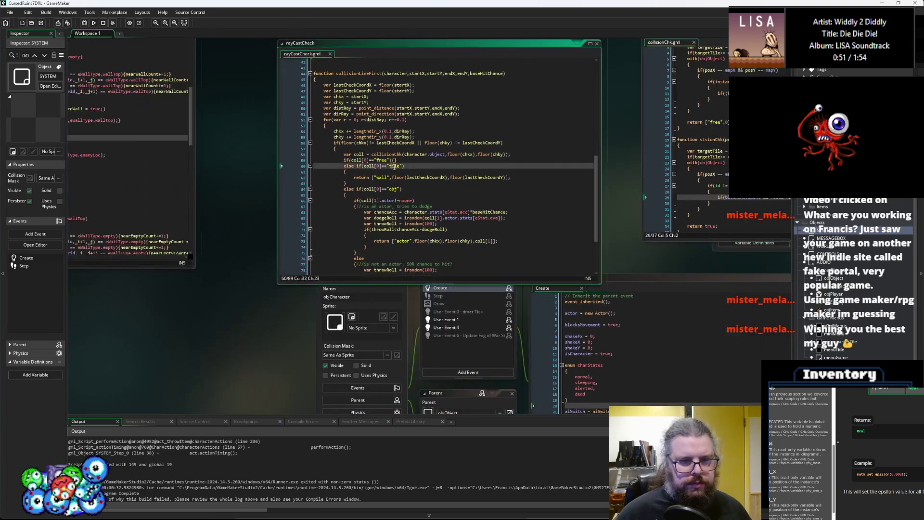
{"action": "key", "text": "ctrl+Tab"}
{"action": "key", "text": "ctrl+Tab"}
{"action": "key", "text": "ctrl+Tab"}
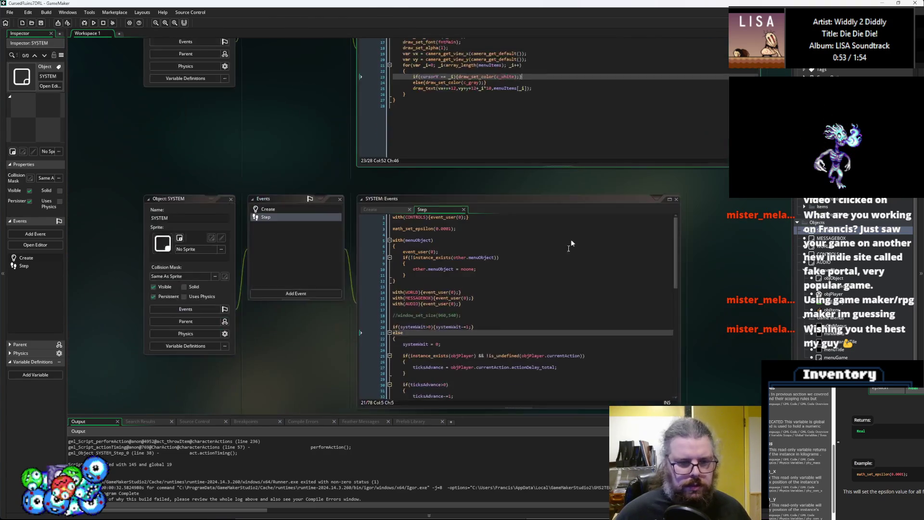
{"action": "key", "text": "ctrl+Tab"}
{"action": "key", "text": "ctrl+Tab"}
{"action": "key", "text": "ctrl+Tab"}
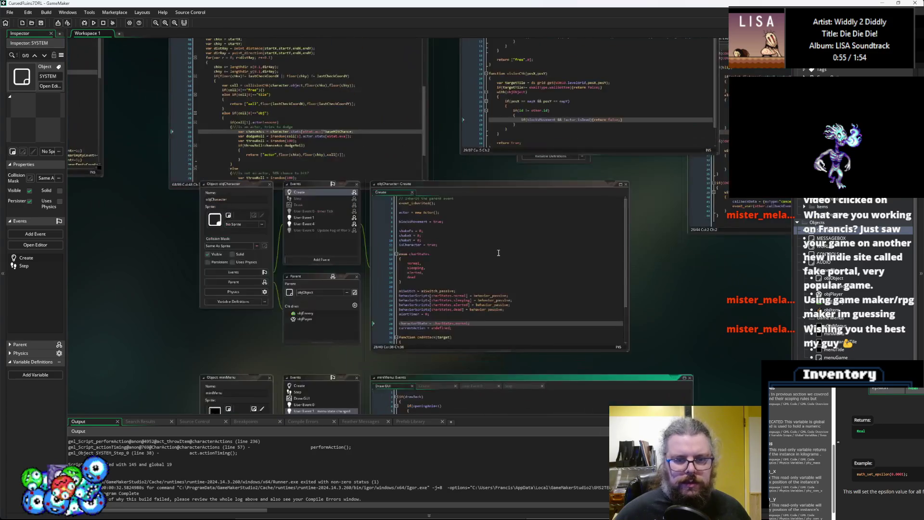
{"action": "key", "text": "ctrl+Tab"}
{"action": "key", "text": "ctrl+Tab"}
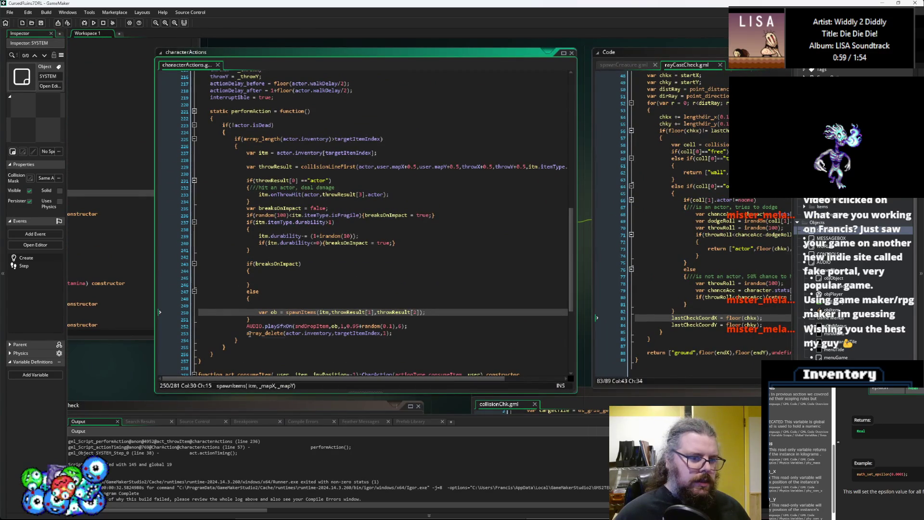
{"action": "left_click", "coordinate": [285, 279]}
{"action": "left_click", "coordinate": [306, 215]}
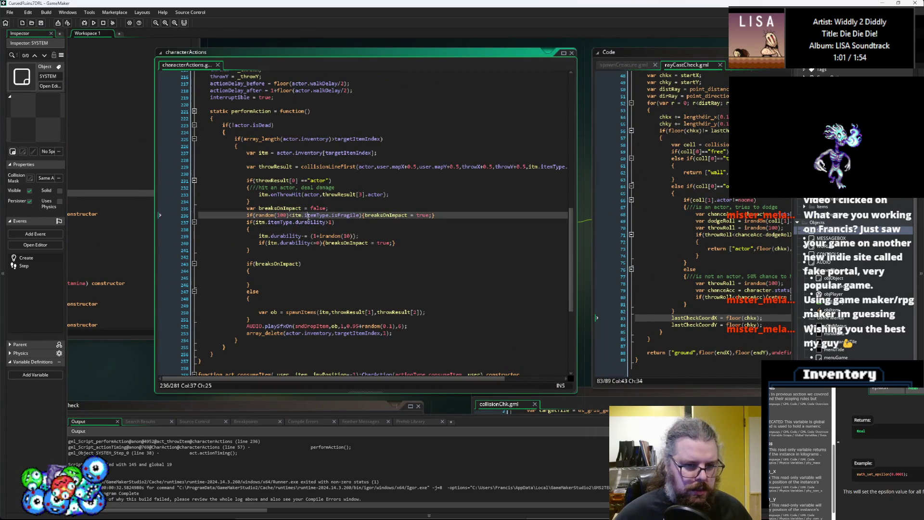
{"action": "double_click", "coordinate": [342, 215]}
{"action": "type", "text": "fragility"}
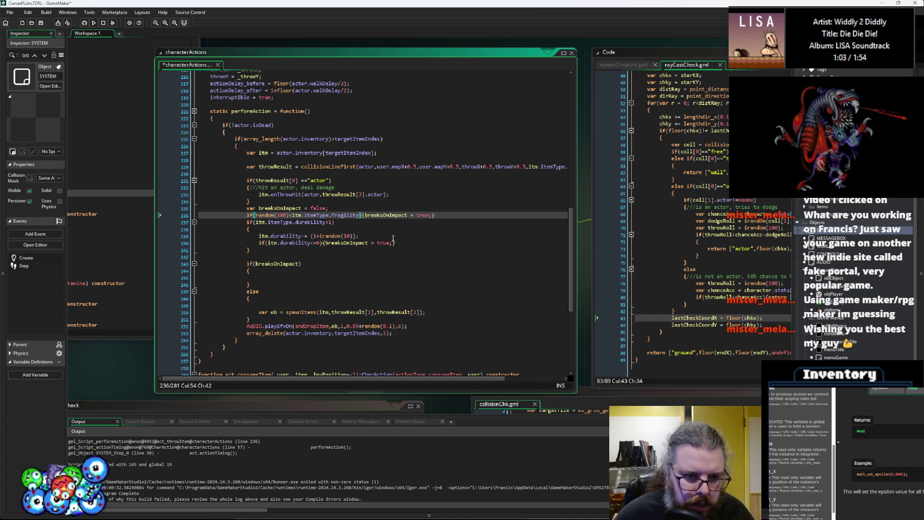
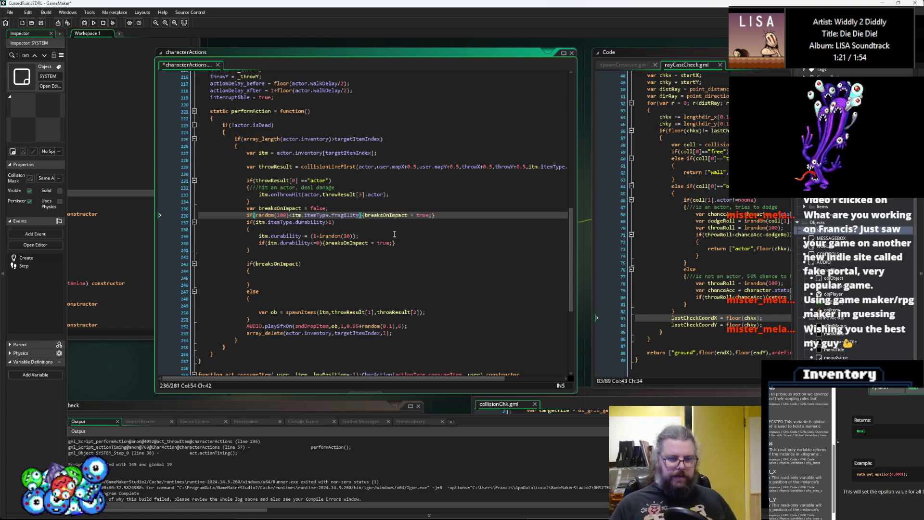
Step: Launch the game in debug mode, start a New Game and walk the player up-left through the dungeon
{"action": "left_click", "coordinate": [41, 22]}
{"action": "left_click", "coordinate": [84, 23]}
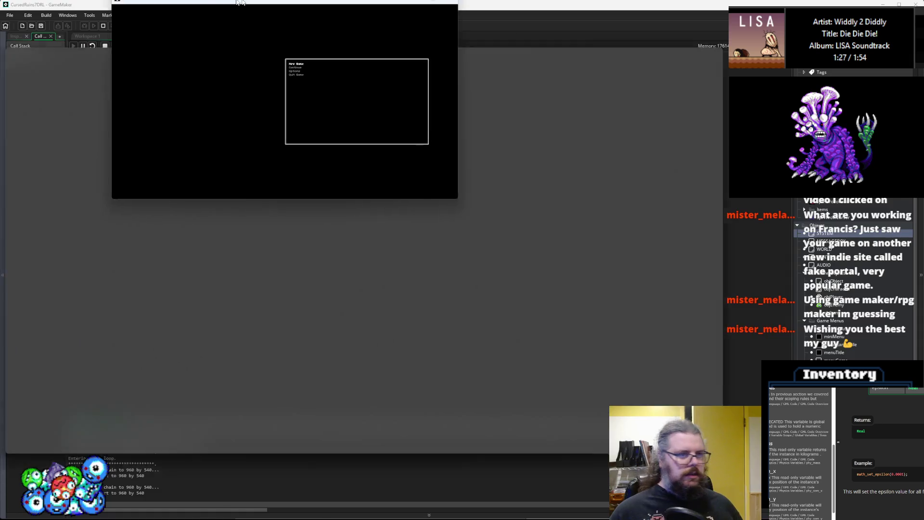
{"action": "key", "text": "Down"}
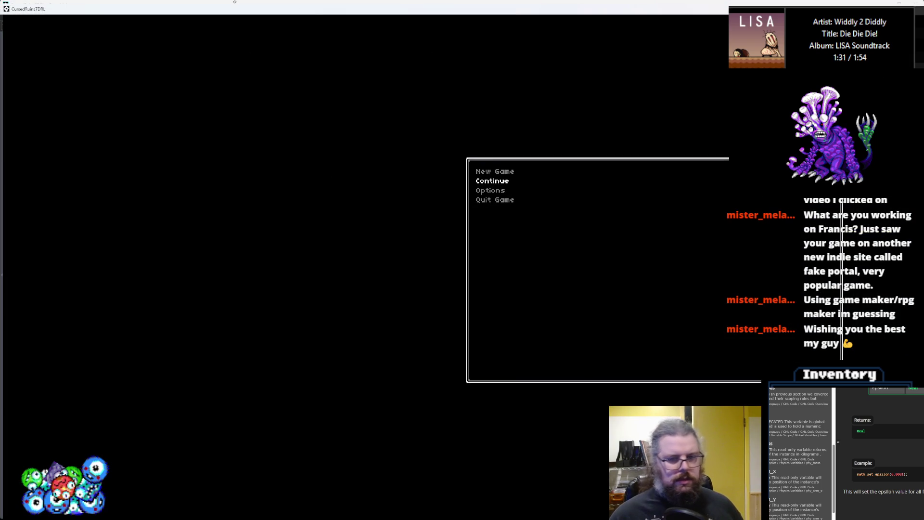
{"action": "key", "text": "Up"}
{"action": "key", "text": "Return"}
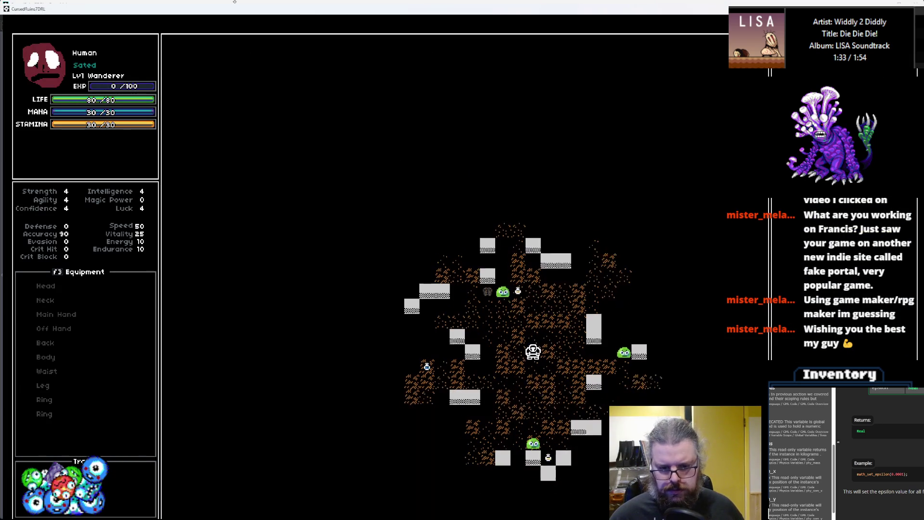
{"action": "key", "text": "Left"}
{"action": "key", "text": "Left"}
{"action": "key", "text": "Left"}
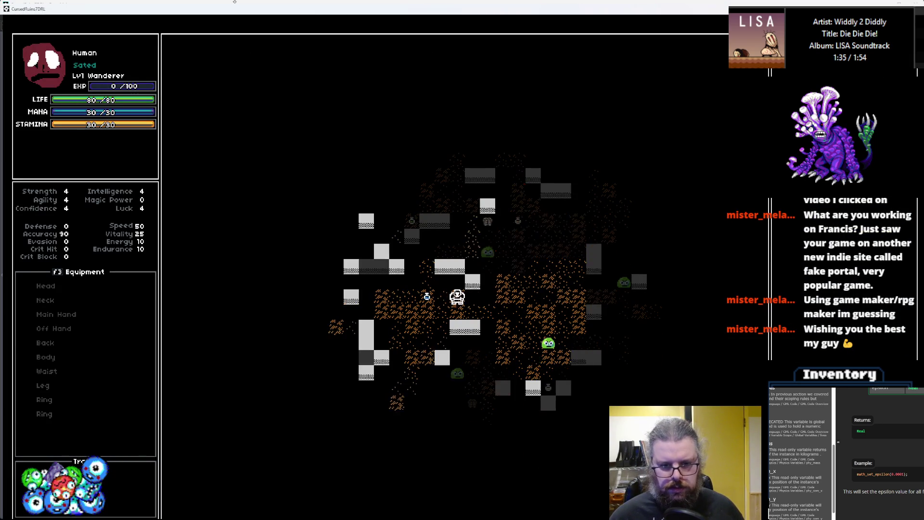
{"action": "key", "text": "Left"}
{"action": "key", "text": "Left"}
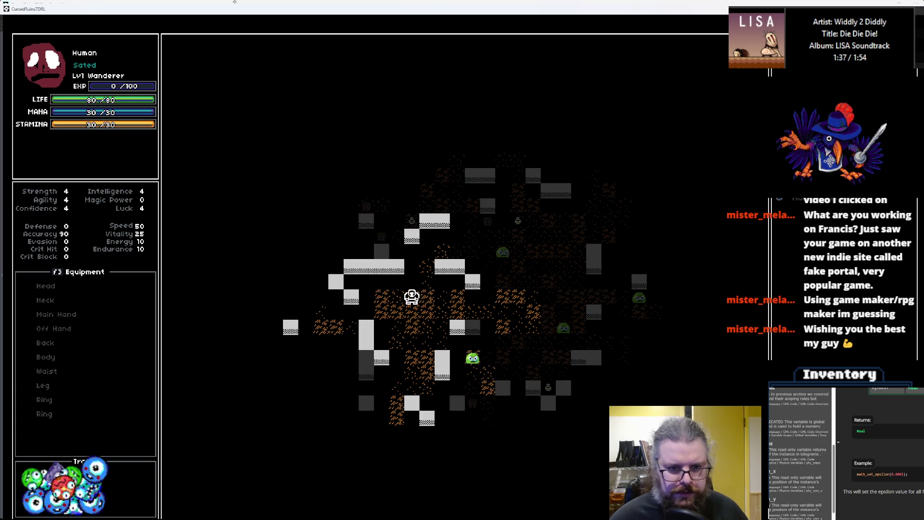
{"action": "key", "text": "Up"}
{"action": "key", "text": "Left"}
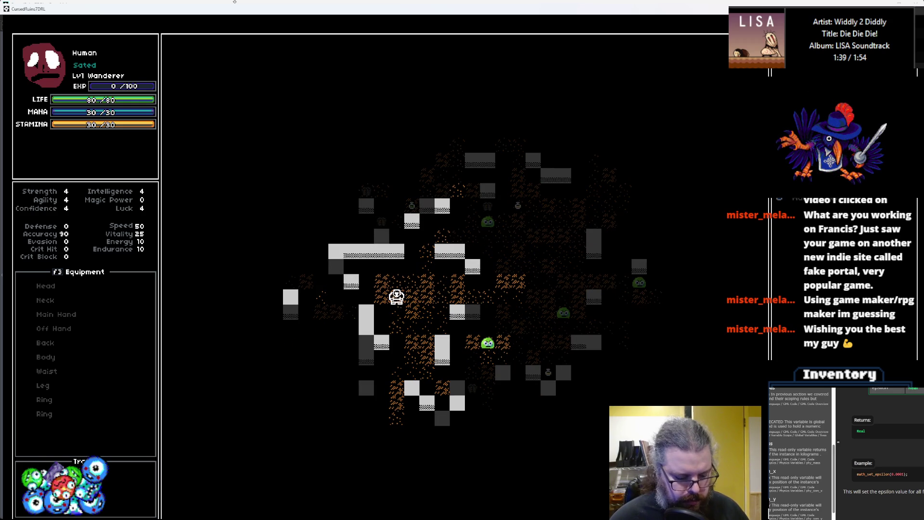
{"action": "key", "text": "Up"}
Step: Throw a potion to the right from the inventory, walk over it, then quit the game and close the debugger
{"action": "key", "text": "Return"}
{"action": "key", "text": "Down"}
{"action": "key", "text": "Down"}
{"action": "key", "text": "Return"}
{"action": "key", "text": "Right"}
{"action": "key", "text": "Right"}
{"action": "key", "text": "Right"}
{"action": "key", "text": "Return"}
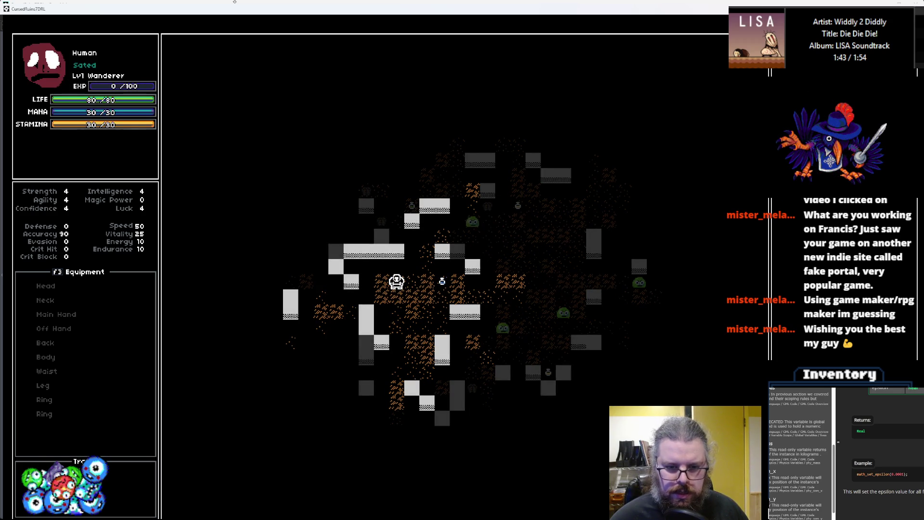
{"action": "key", "text": "Right"}
{"action": "key", "text": "Right"}
{"action": "key", "text": "Right"}
{"action": "key", "text": "Left"}
{"action": "key", "text": "Left"}
{"action": "key", "text": "Left"}
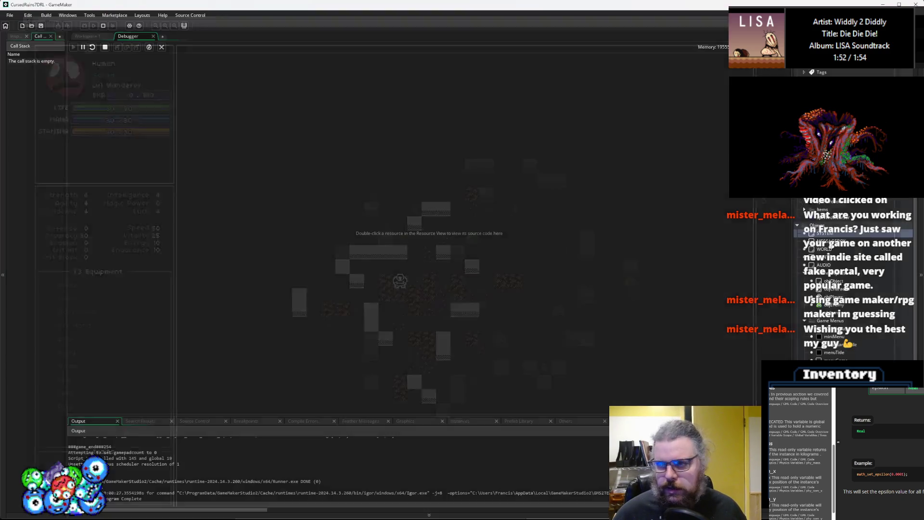
{"action": "key", "text": "Escape"}
{"action": "left_click", "coordinate": [161, 47]}
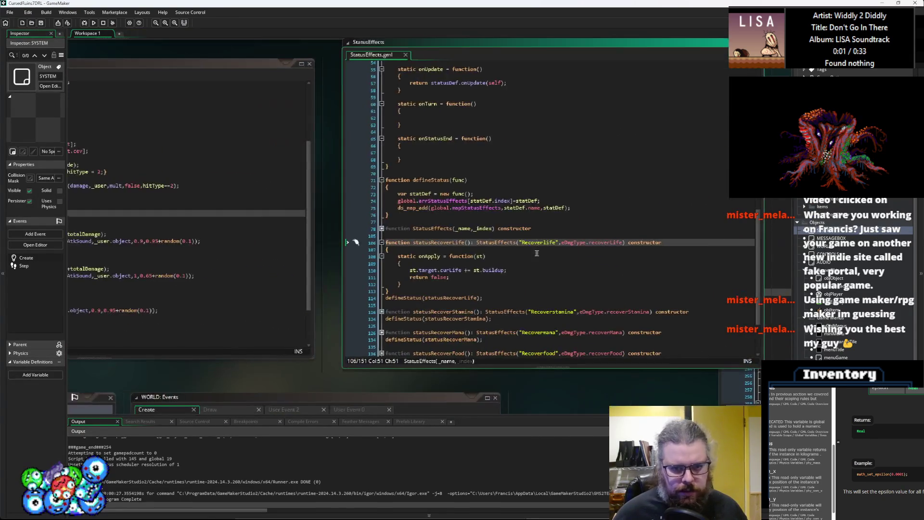
Step: Browse StatusEffects.gml, then jump from the item call in characterActions to ItemStructs.gml
{"action": "key", "text": "Down"}
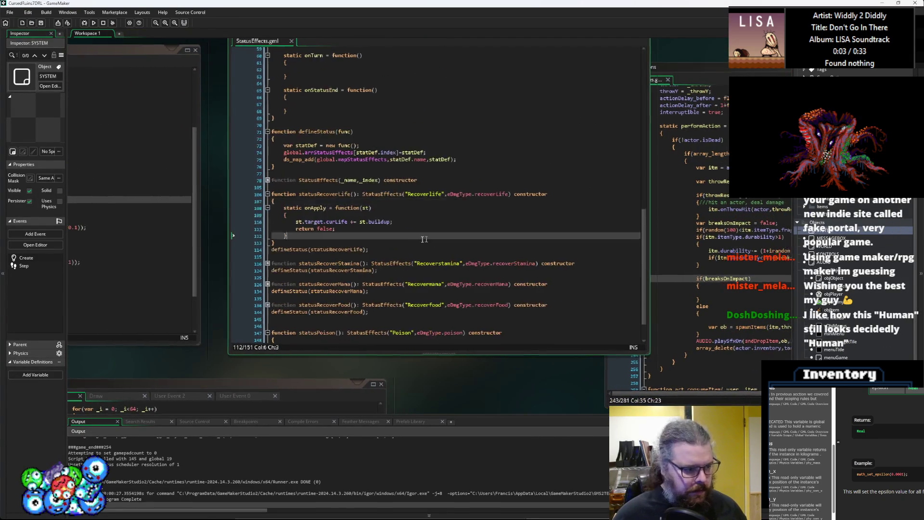
{"action": "scroll", "coordinate": [414, 246], "scroll_direction": "down", "scroll_amount": 4}
{"action": "left_click", "coordinate": [399, 254]}
{"action": "scroll", "coordinate": [400, 253], "scroll_direction": "up", "scroll_amount": 5}
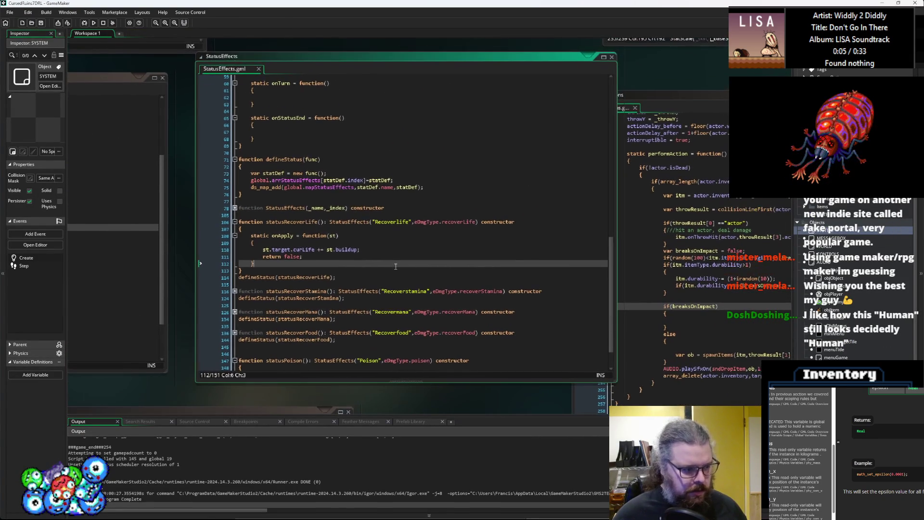
{"action": "scroll", "coordinate": [388, 252], "scroll_direction": "up", "scroll_amount": 14}
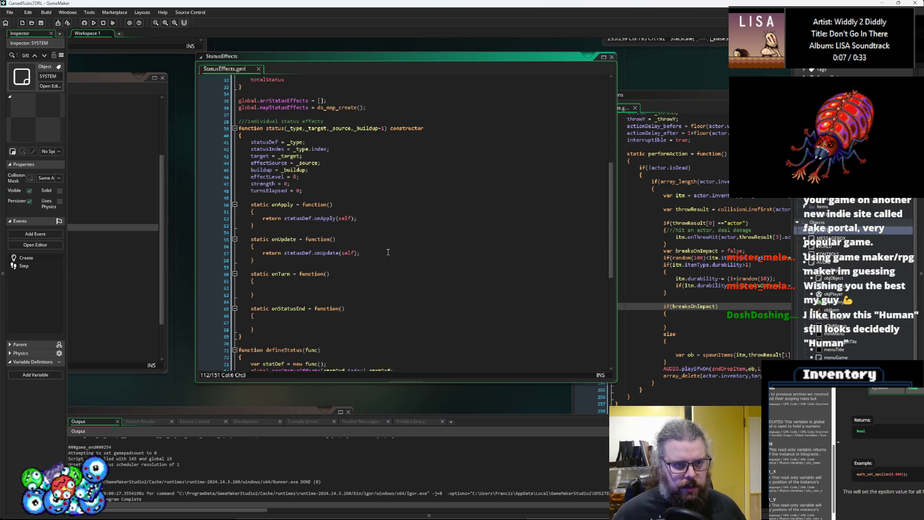
{"action": "left_click", "coordinate": [694, 237]}
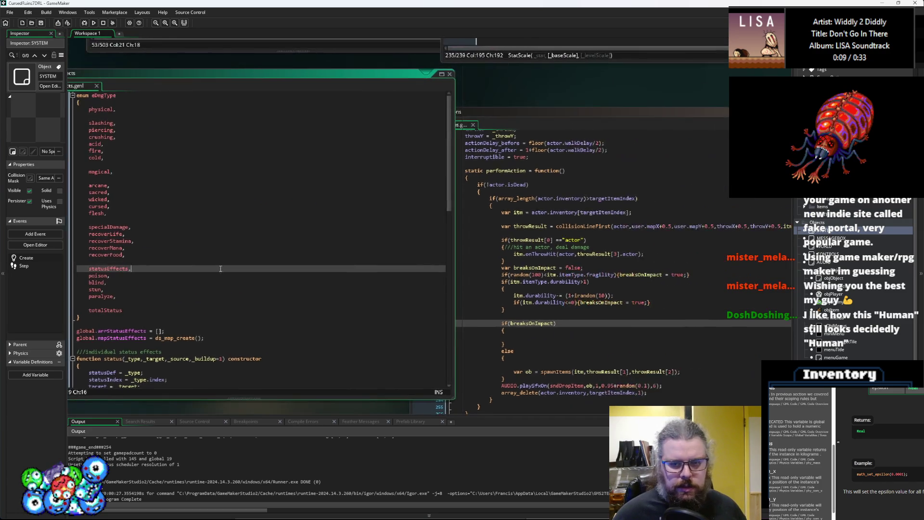
{"action": "left_click", "coordinate": [372, 221]}
{"action": "middle_click", "coordinate": [372, 222]}
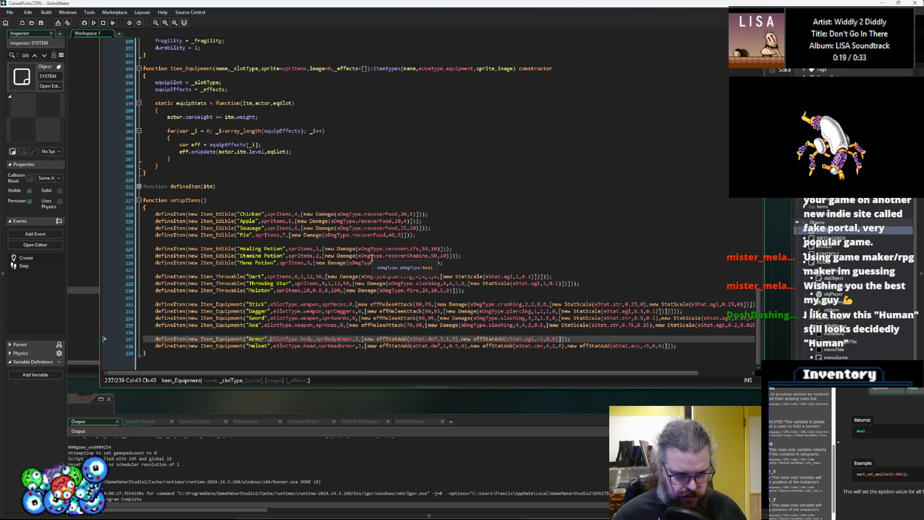
Step: Look over the Healing and Stamina Potion definitions and scroll up to the Item_Edible constructor
{"action": "left_click", "coordinate": [215, 256]}
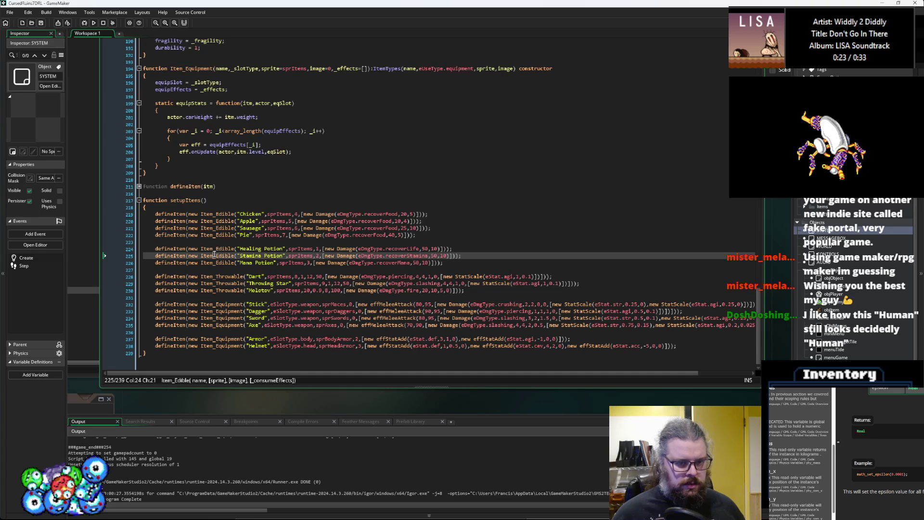
{"action": "left_click", "coordinate": [323, 249]}
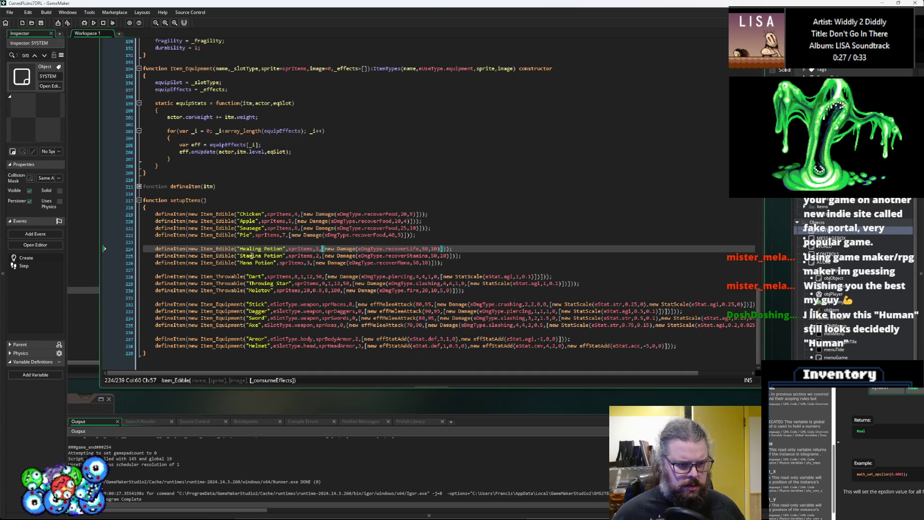
{"action": "left_click", "coordinate": [225, 256]}
{"action": "left_click", "coordinate": [236, 249]}
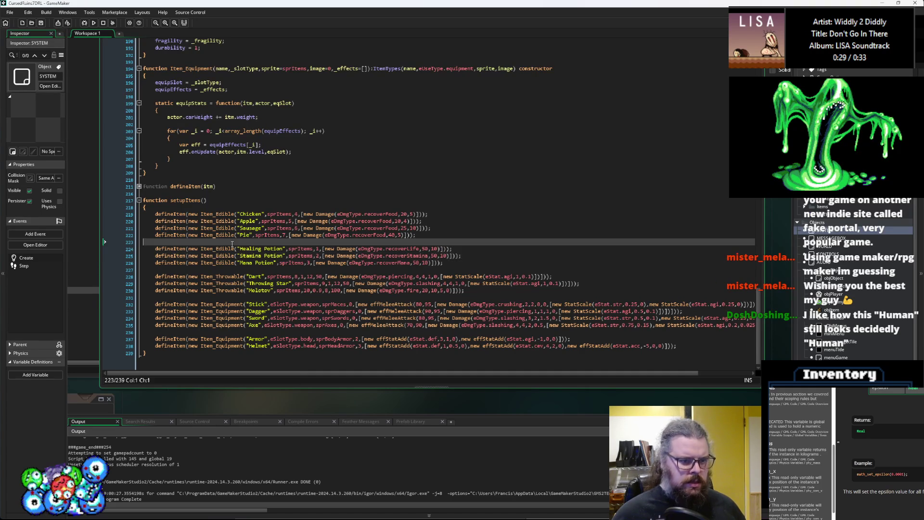
{"action": "scroll", "coordinate": [279, 232], "scroll_direction": "up", "scroll_amount": 4}
{"action": "scroll", "coordinate": [279, 232], "scroll_direction": "up", "scroll_amount": 8}
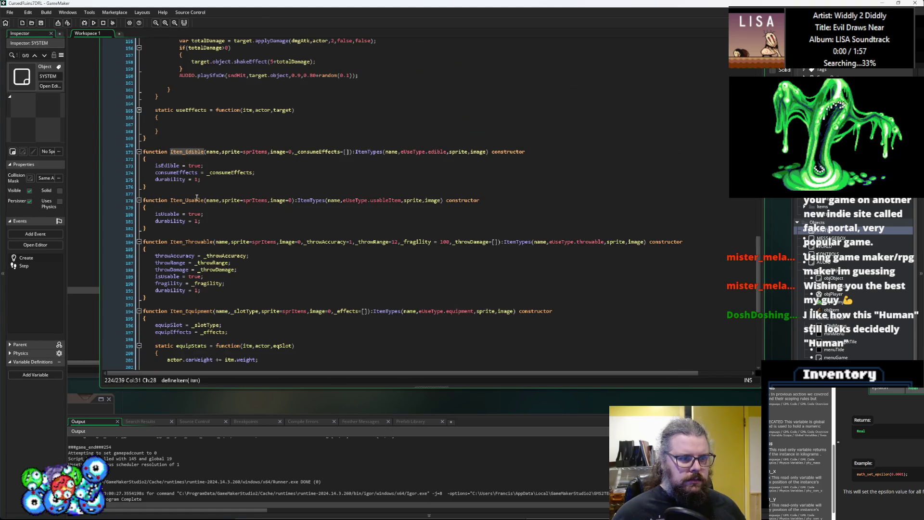
{"action": "scroll", "coordinate": [285, 234], "scroll_direction": "up", "scroll_amount": 2}
Step: Duplicate the Item_Edible constructor below itself and rename the copy Item_Flask
{"action": "left_click_drag", "start_coordinate": [147, 222], "coordinate": [141, 192]}
{"action": "key", "text": "ctrl+c"}
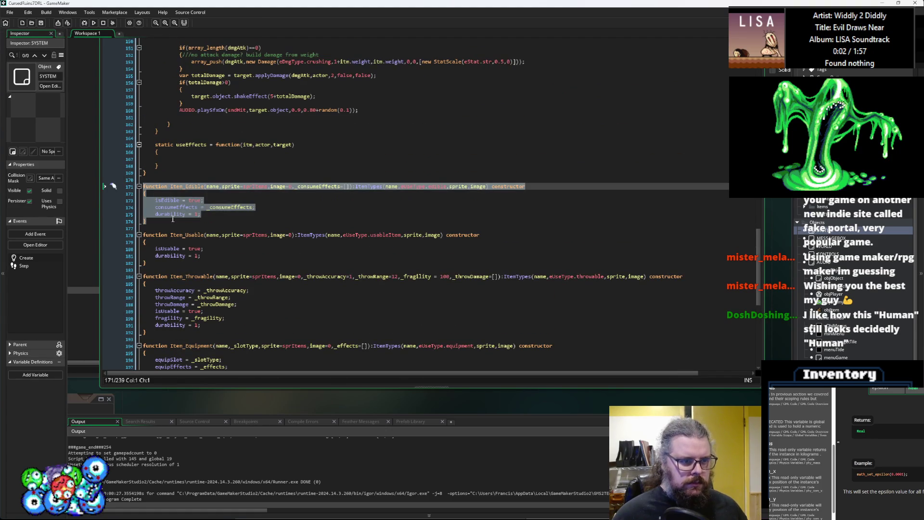
{"action": "left_click", "coordinate": [171, 219]}
{"action": "key", "text": "Return"}
{"action": "key", "text": "Return"}
{"action": "key", "text": "ctrl+v"}
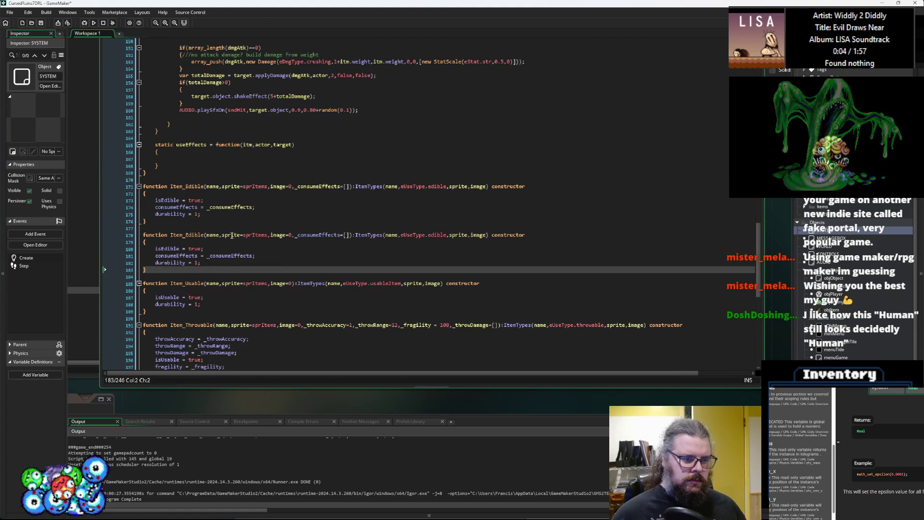
{"action": "left_click", "coordinate": [203, 235]}
{"action": "key", "text": "BackSpace"}
{"action": "key", "text": "BackSpace"}
{"action": "key", "text": "BackSpace"}
{"action": "type", "text": "e"}
{"action": "key", "text": "BackSpace"}
{"action": "type", "text": "Flask"}
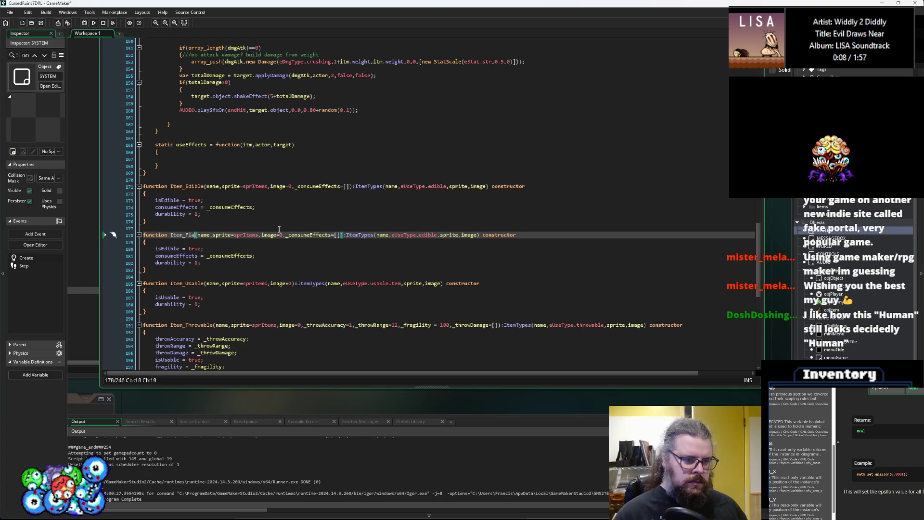
Step: Start a 'fragil' property line under Item_Flask's durability line
{"action": "left_click", "coordinate": [251, 256]}
{"action": "left_click", "coordinate": [250, 261]}
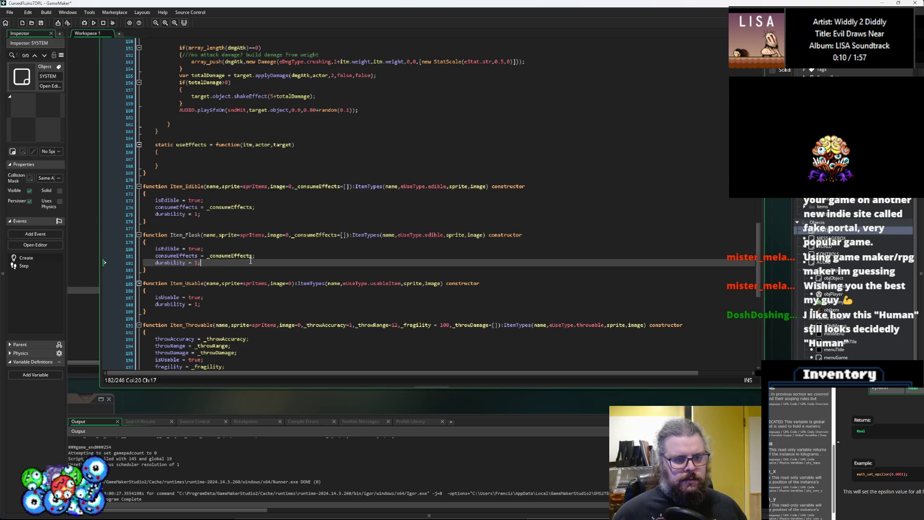
{"action": "key", "text": "Return"}
{"action": "type", "text": "fra"}
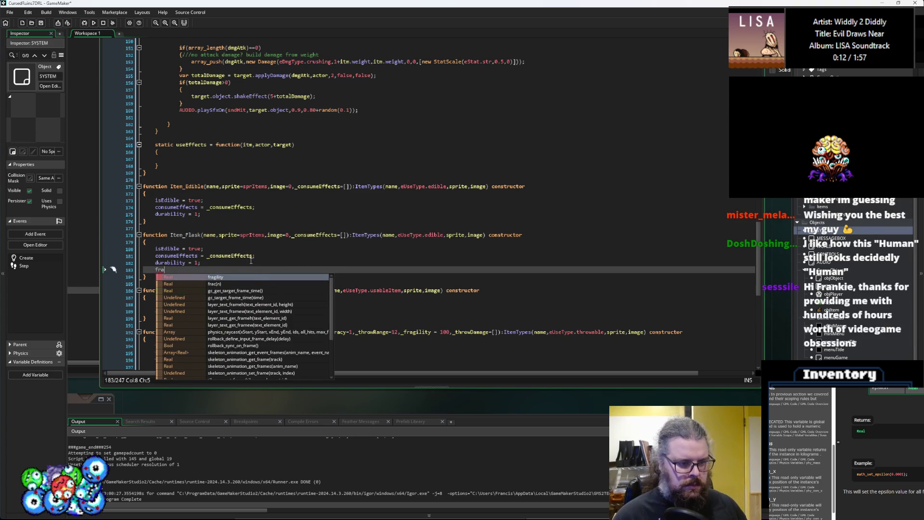
{"action": "type", "text": "g"}
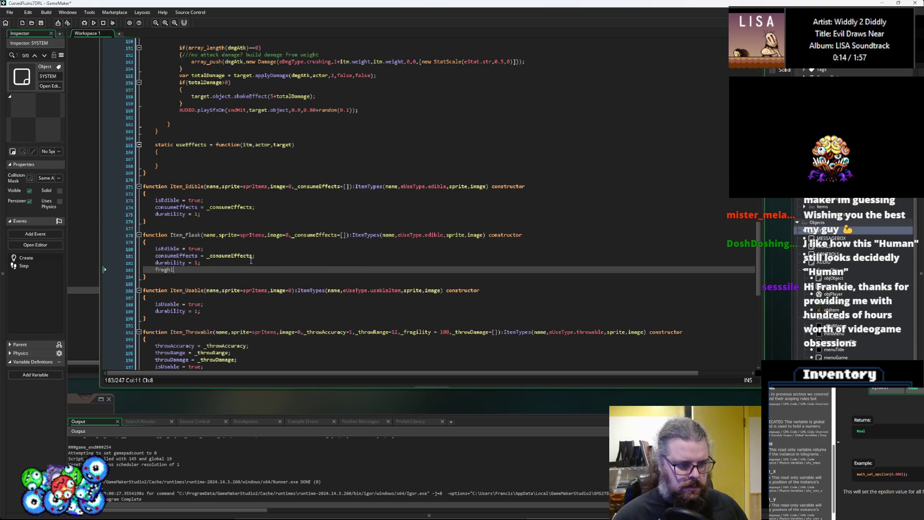
{"action": "type", "text": "il"}
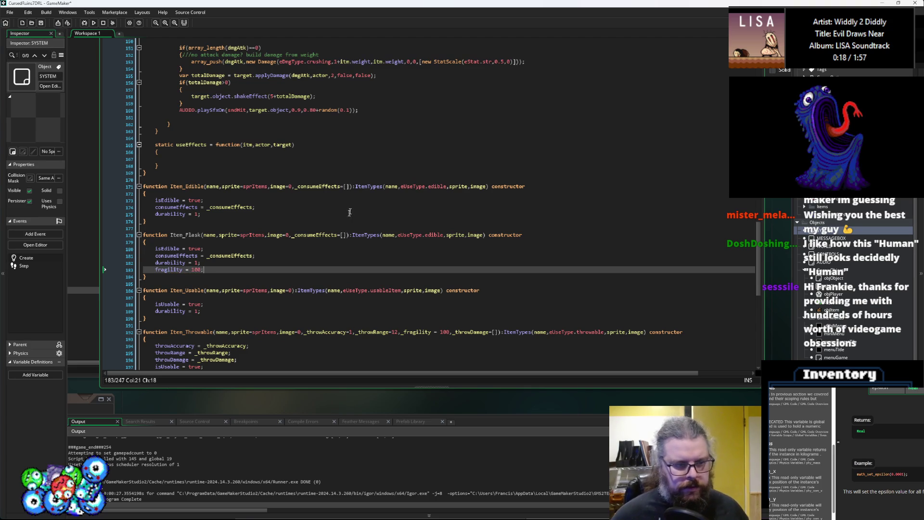
{"action": "left_click", "coordinate": [240, 264]}
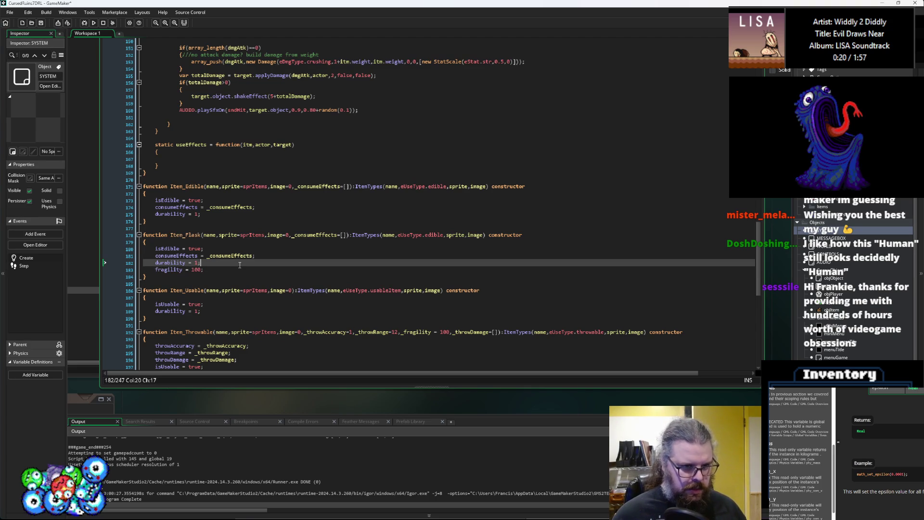
Step: Add an nbUses=1 parameter after the image parameter in Item_Flask's signature
{"action": "left_click", "coordinate": [289, 235]}
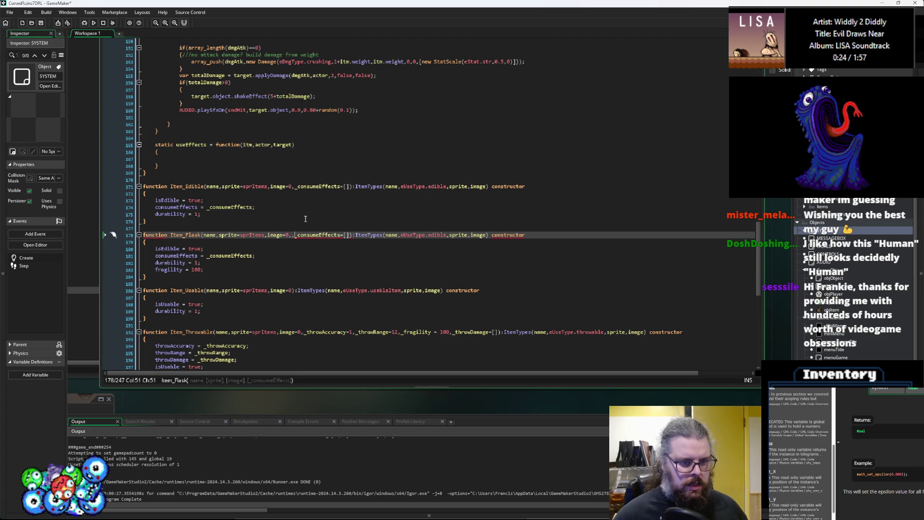
{"action": "type", "text": "nbUses"}
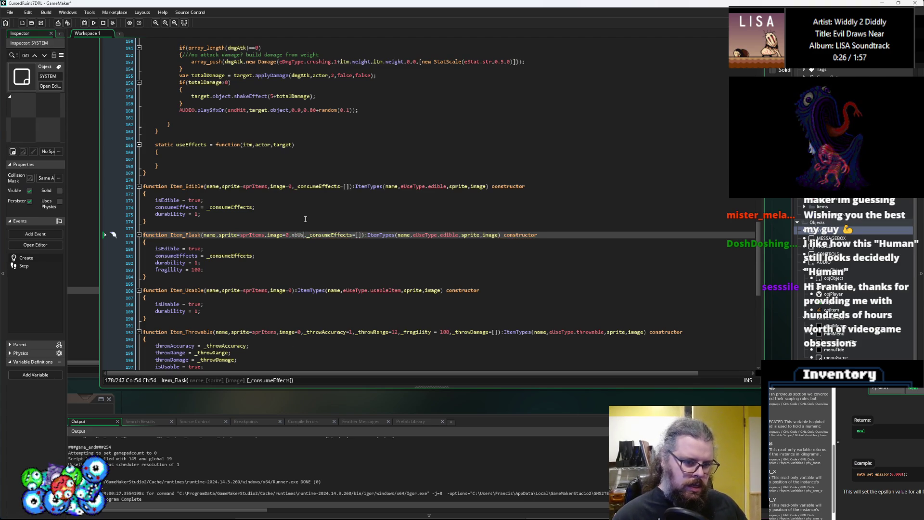
{"action": "type", "text": "="}
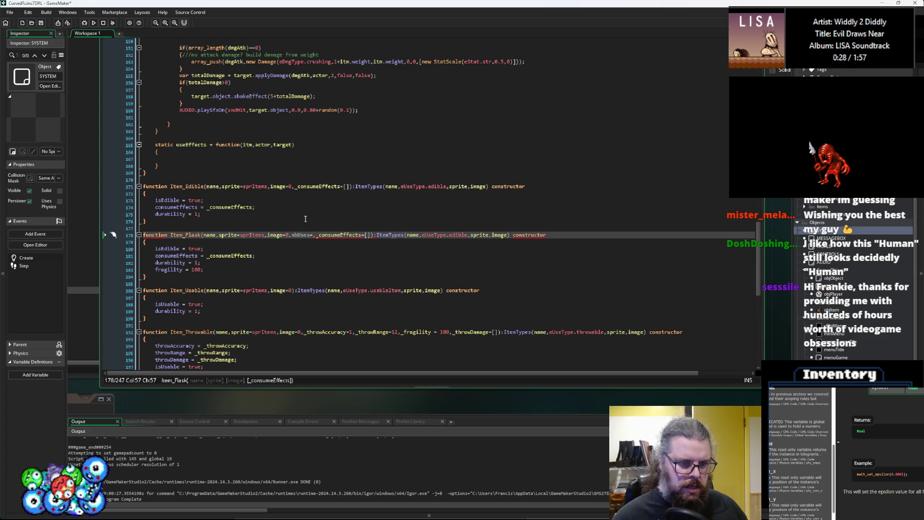
{"action": "type", "text": "1"}
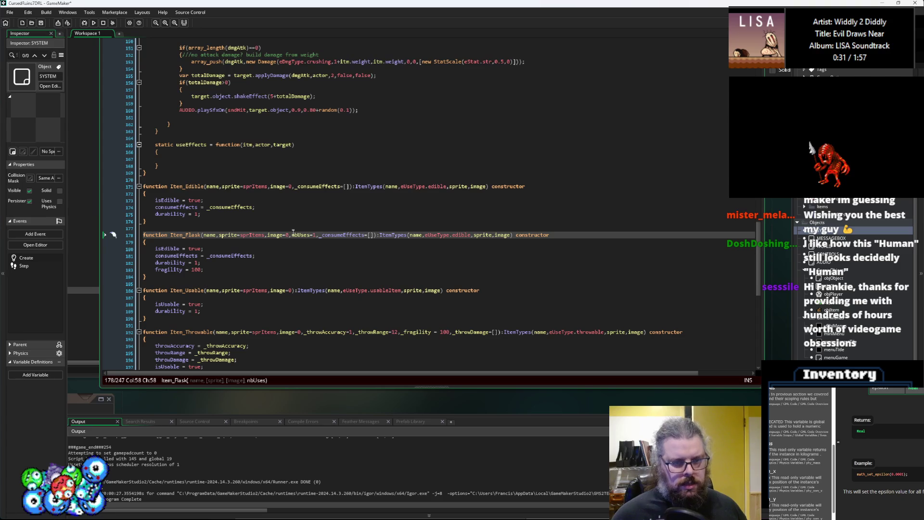
{"action": "left_click_drag", "start_coordinate": [292, 235], "coordinate": [316, 235]}
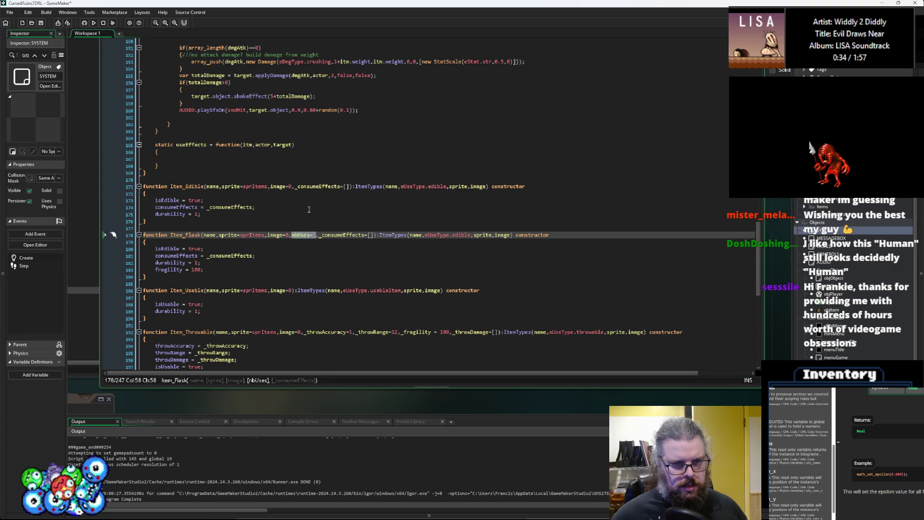
{"action": "left_click", "coordinate": [293, 189]}
Step: Add nbUses=1 to Item_Edible's parameters and set Item_Flask's durability to nbUses
{"action": "type", "text": "nbUses=1,"}
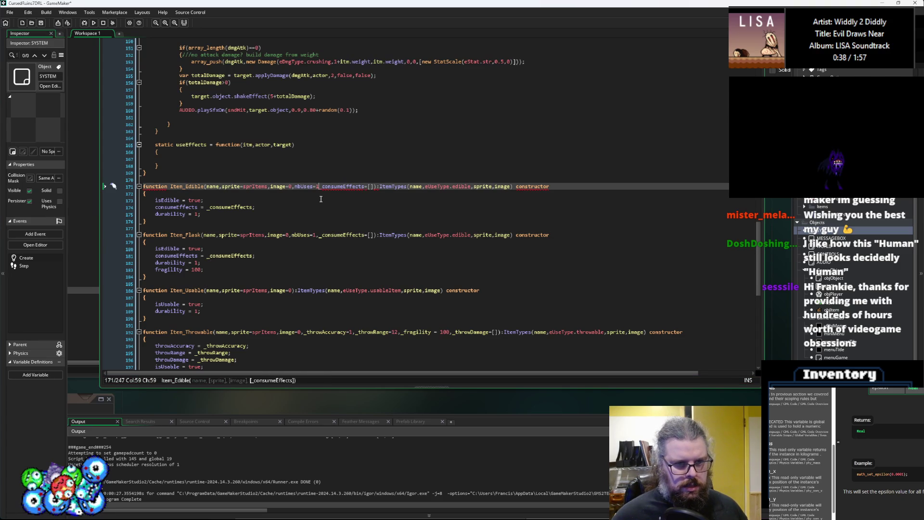
{"action": "type", "text": ","}
{"action": "left_click", "coordinate": [303, 188]}
{"action": "double_click", "coordinate": [303, 186]}
{"action": "left_click", "coordinate": [194, 264]}
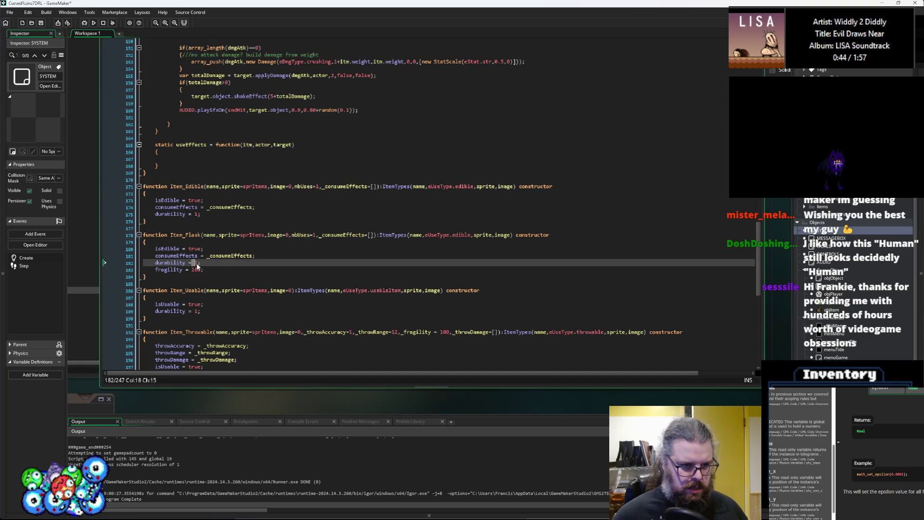
{"action": "key", "text": "Delete"}
{"action": "key", "text": "ctrl+v"}
Step: Set Item_Edible's durability to nbUses too, then scroll down toward setupItems
{"action": "left_click", "coordinate": [197, 215]}
{"action": "key", "text": "Delete"}
{"action": "key", "text": "ctrl+v"}
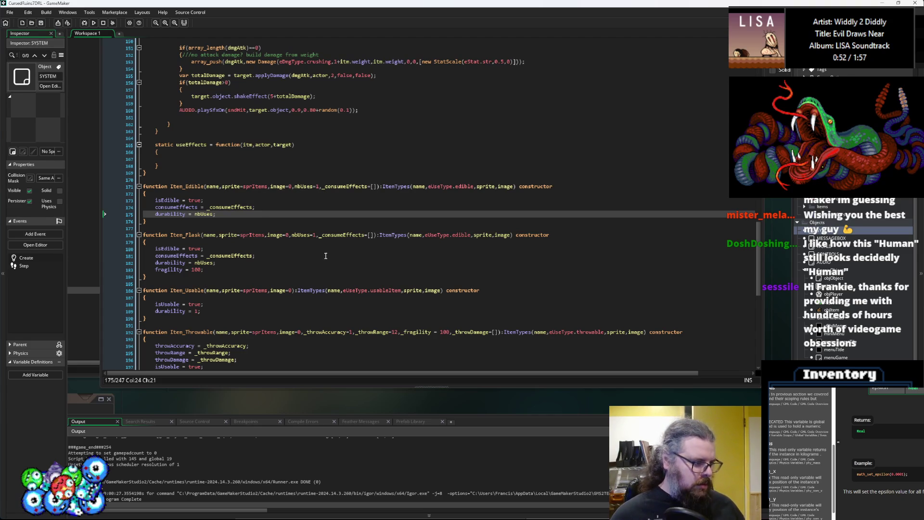
{"action": "scroll", "coordinate": [327, 255], "scroll_direction": "down", "scroll_amount": 5}
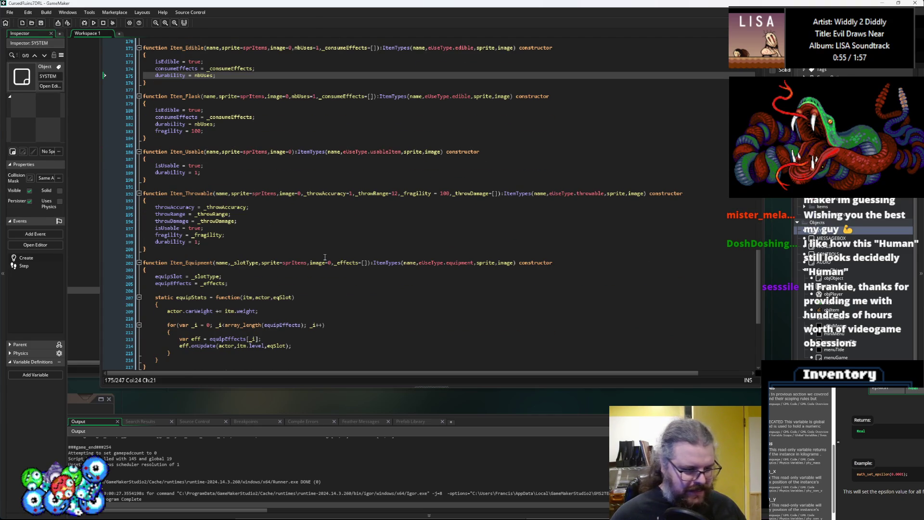
{"action": "left_click", "coordinate": [325, 250]}
{"action": "scroll", "coordinate": [326, 250], "scroll_direction": "down", "scroll_amount": 7}
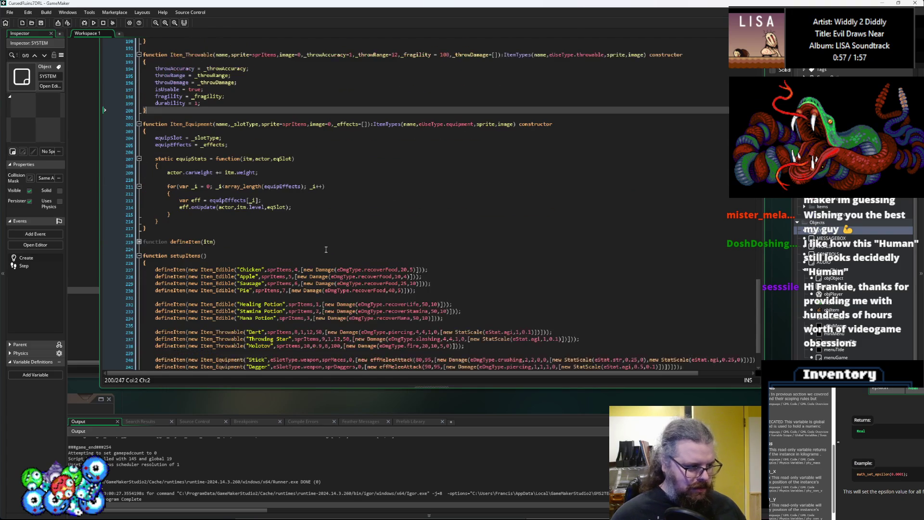
{"action": "scroll", "coordinate": [328, 250], "scroll_direction": "down", "scroll_amount": 1}
Step: Change the Healing, Stamina and Mana Potion definitions from Item_Edible to Item_Flask
{"action": "mouse_move", "coordinate": [341, 248]}
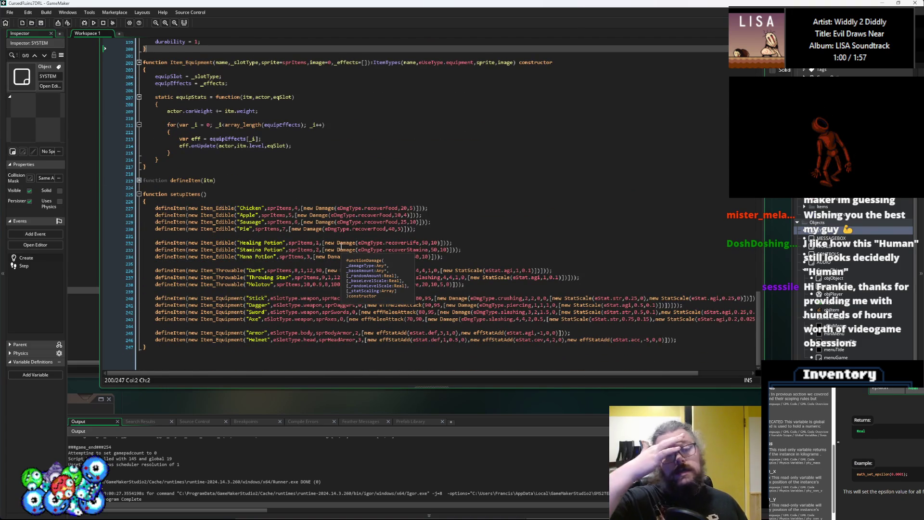
{"action": "scroll", "coordinate": [341, 248], "scroll_direction": "up", "scroll_amount": 10}
{"action": "scroll", "coordinate": [289, 265], "scroll_direction": "down", "scroll_amount": 3}
{"action": "scroll", "coordinate": [255, 255], "scroll_direction": "up", "scroll_amount": 3}
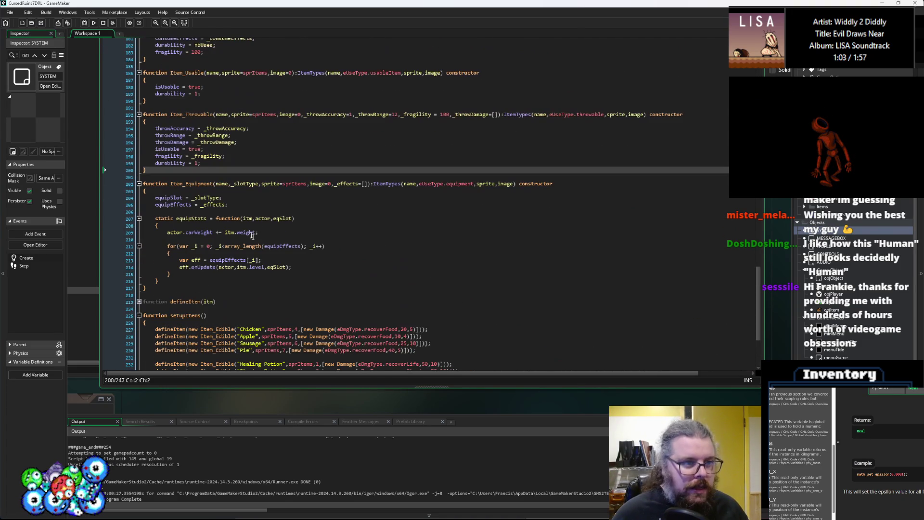
{"action": "scroll", "coordinate": [195, 130], "scroll_direction": "up", "scroll_amount": 4}
{"action": "left_click", "coordinate": [192, 103]}
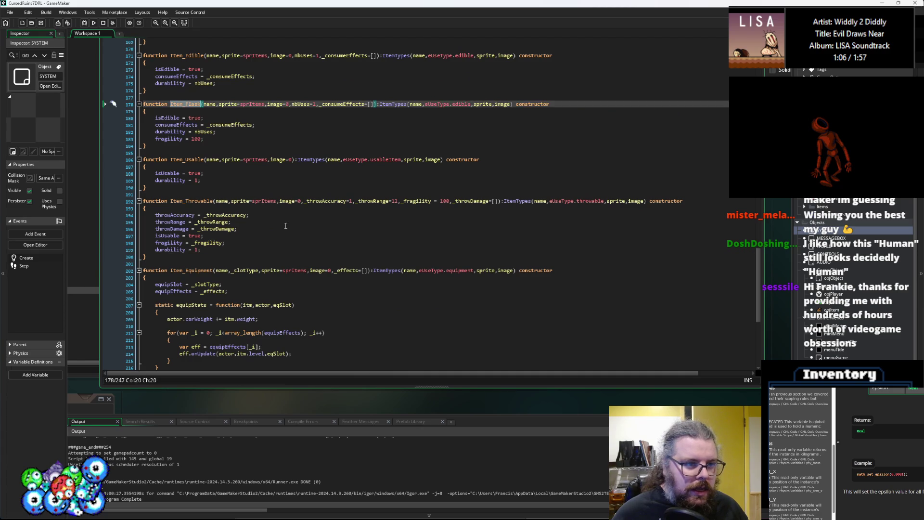
{"action": "scroll", "coordinate": [281, 233], "scroll_direction": "down", "scroll_amount": 10}
{"action": "left_click", "coordinate": [245, 278]}
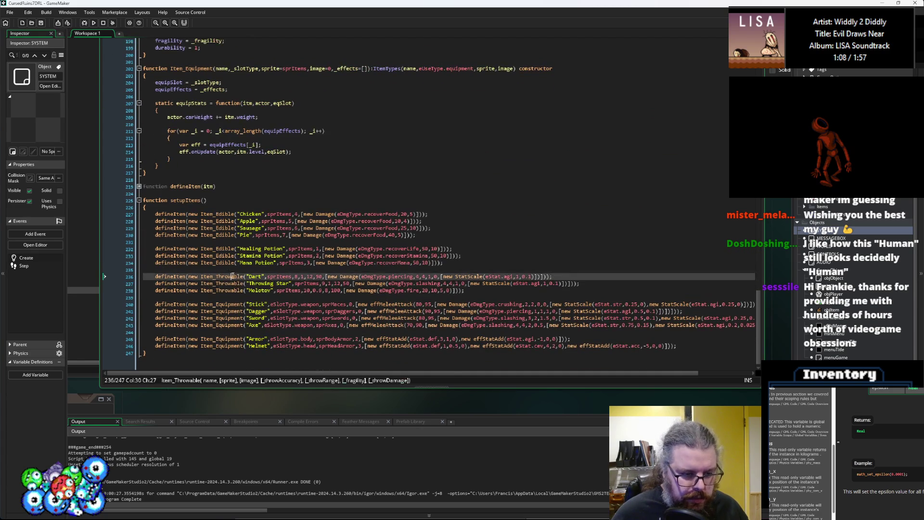
{"action": "left_click", "coordinate": [235, 249]}
{"action": "key", "text": "ctrl+v"}
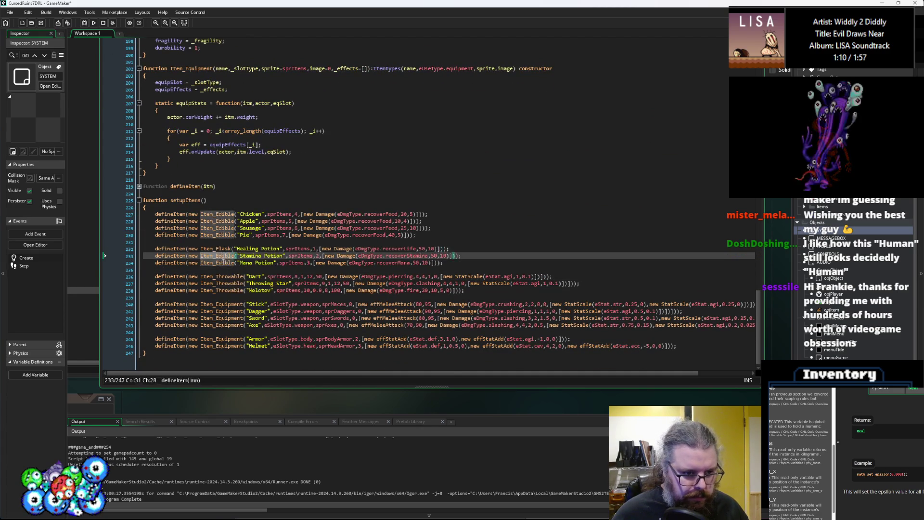
{"action": "double_click", "coordinate": [225, 255]}
{"action": "key", "text": "ctrl+v"}
{"action": "double_click", "coordinate": [217, 263]}
{"action": "key", "text": "ctrl+v"}
Step: Give each of the three potions a uses argument of 1
{"action": "left_click", "coordinate": [319, 249]}
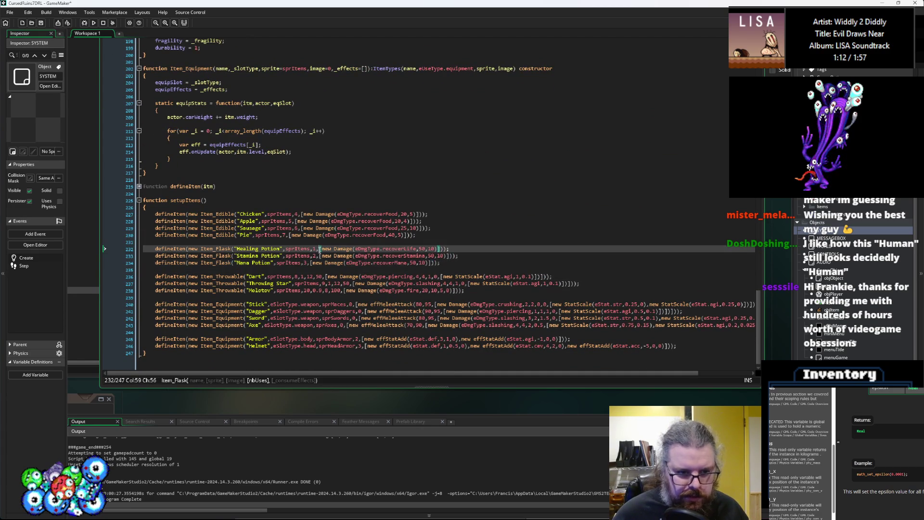
{"action": "type", "text": ","}
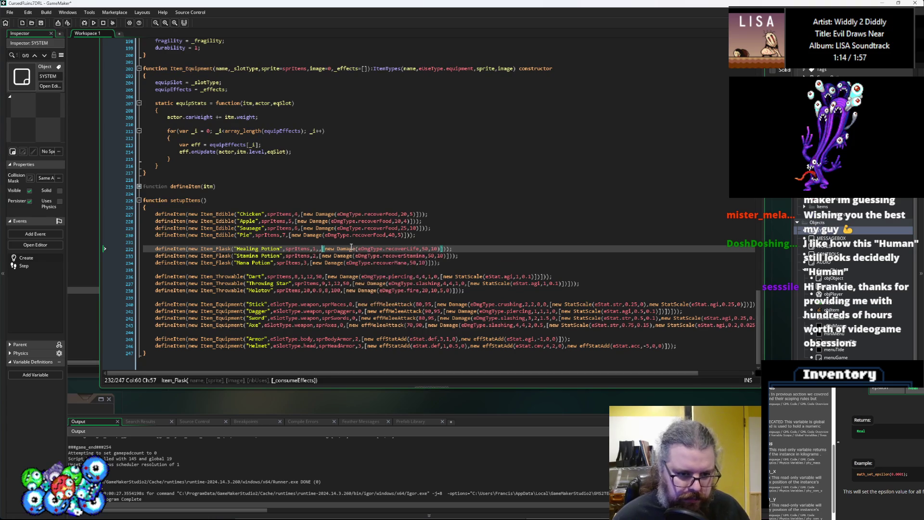
{"action": "type", "text": "1"}
{"action": "key", "text": "Down"}
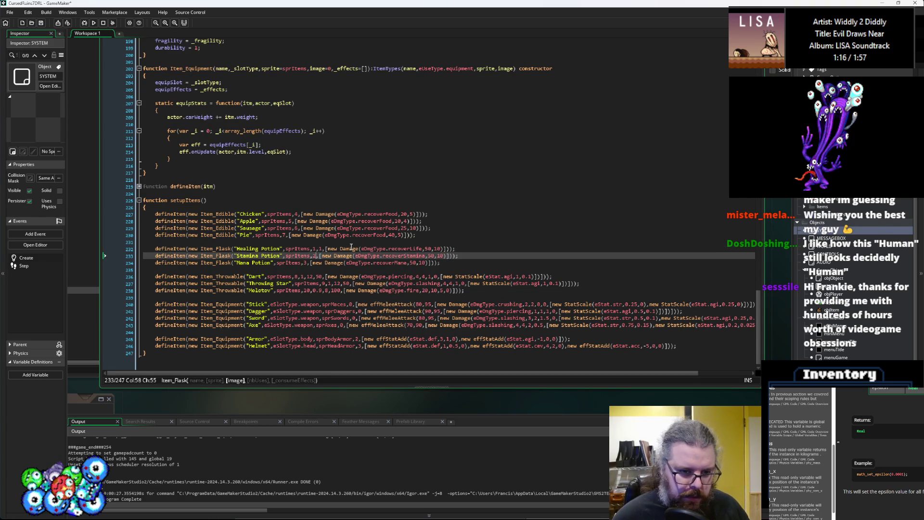
{"action": "type", "text": ",1"}
{"action": "key", "text": "Down"}
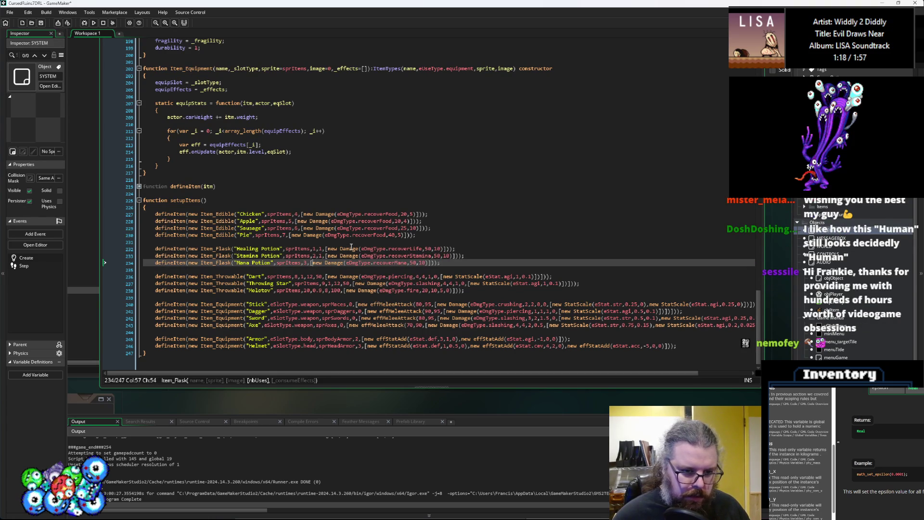
{"action": "type", "text": "1"}
Step: Give Chicken and Apple a use count of 1 each
{"action": "key", "text": "Up"}
{"action": "key", "text": "Up"}
{"action": "key", "text": "Up"}
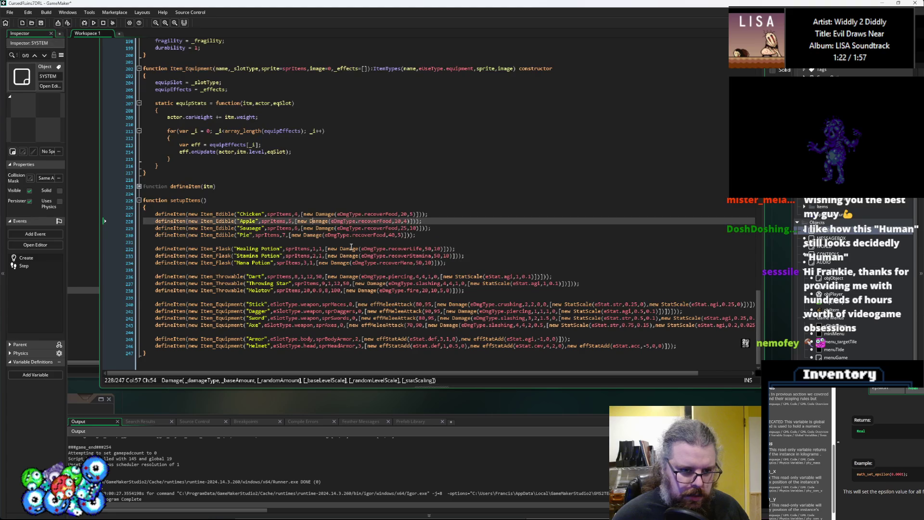
{"action": "key", "text": "Up"}
{"action": "key", "text": "Left"}
{"action": "key", "text": "Left"}
{"action": "key", "text": "Left"}
{"action": "type", "text": "1,"}
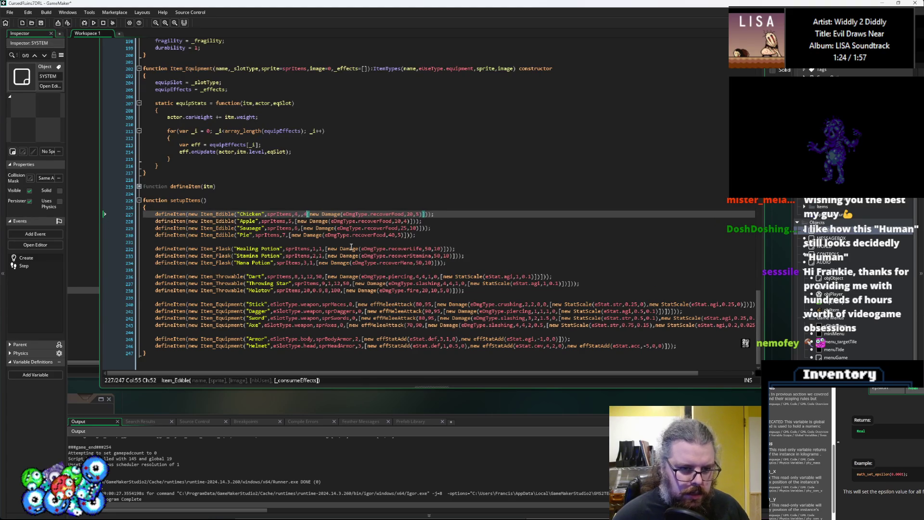
{"action": "key", "text": "BackSpace"}
{"action": "key", "text": "BackSpace"}
{"action": "type", "text": "4"}
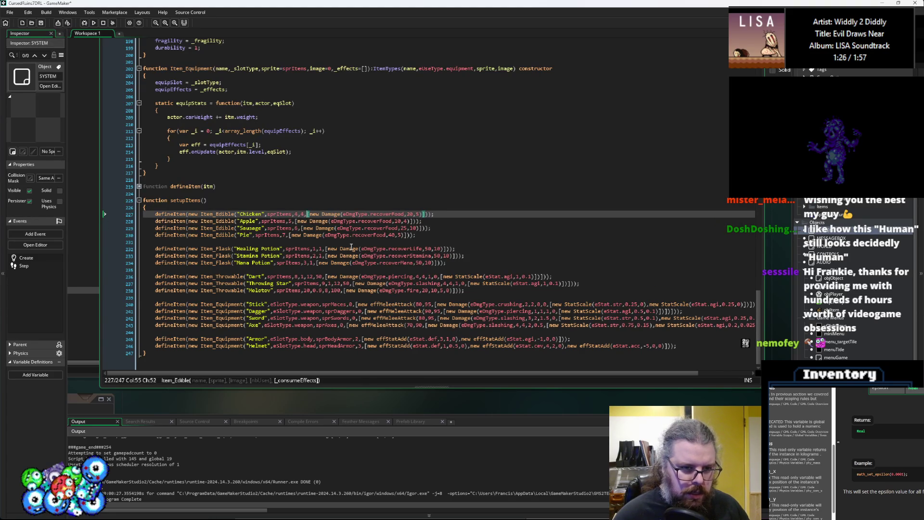
{"action": "key", "text": "BackSpace"}
{"action": "type", "text": "2"}
{"action": "key", "text": "BackSpace"}
{"action": "type", "text": "1"}
{"action": "key", "text": "Down"}
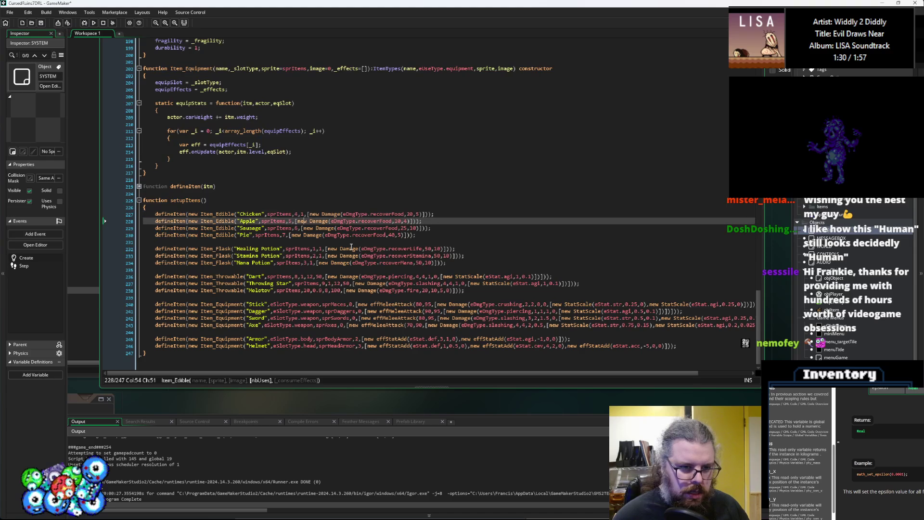
{"action": "type", "text": "1,"}
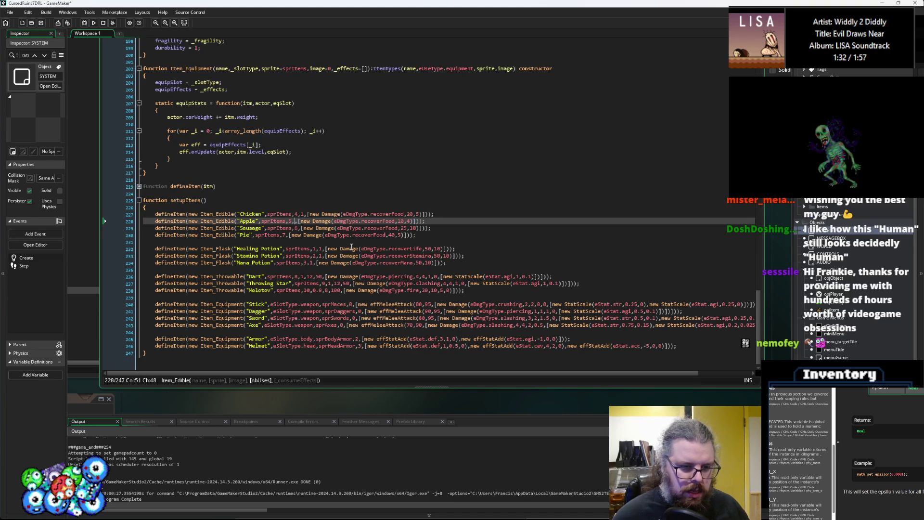
Step: Set Sausage to 3 uses and Pie to 5 uses
{"action": "key", "text": "Down"}
{"action": "key", "text": "Right"}
{"action": "type", "text": ",2"}
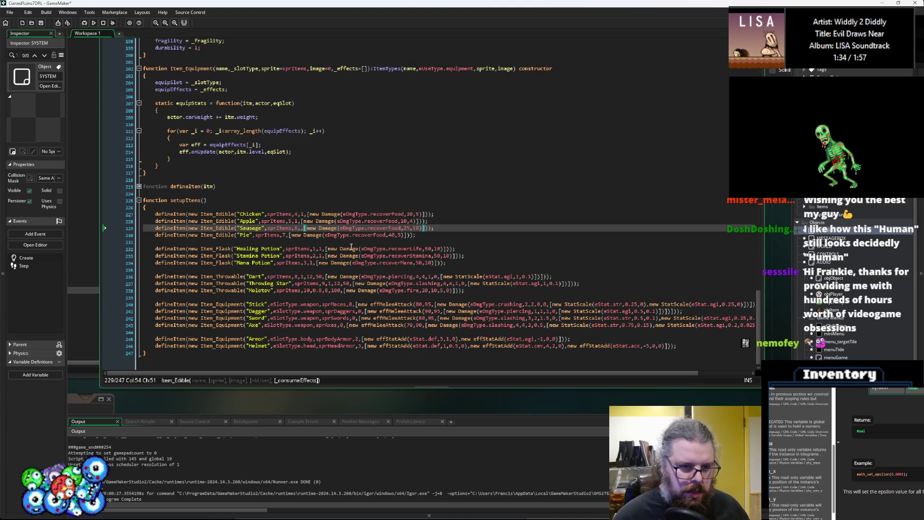
{"action": "key", "text": "BackSpace"}
{"action": "type", "text": "1"}
{"action": "key", "text": "Tab"}
{"action": "key", "text": "BackSpace"}
{"action": "key", "text": "BackSpace"}
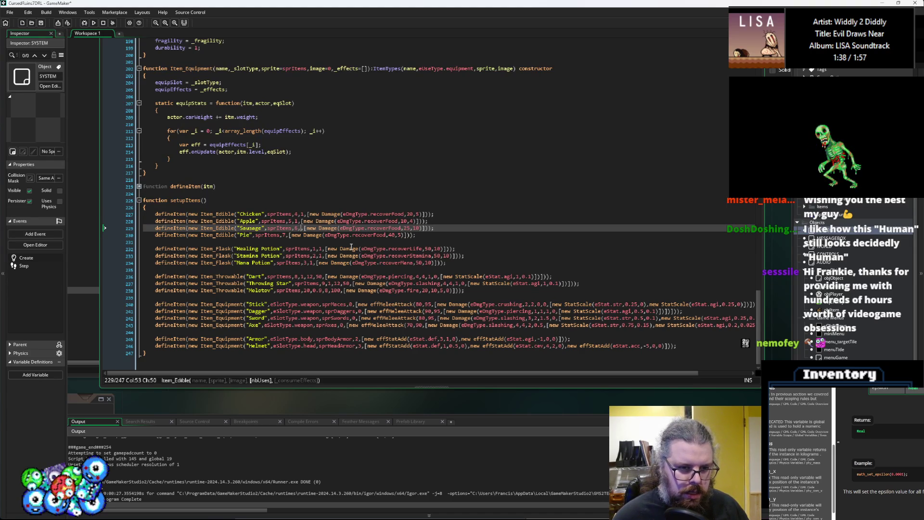
{"action": "type", "text": "3"}
{"action": "key", "text": "Down"}
{"action": "key", "text": "ctrl+Right"}
{"action": "key", "text": "ctrl+Right"}
{"action": "key", "text": "ctrl+Right"}
{"action": "key", "text": "ctrl+Left"}
{"action": "key", "text": "ctrl+Left"}
{"action": "key", "text": "ctrl+Left"}
{"action": "type", "text": ",4"}
{"action": "key", "text": "BackSpace"}
{"action": "type", "text": "5"}
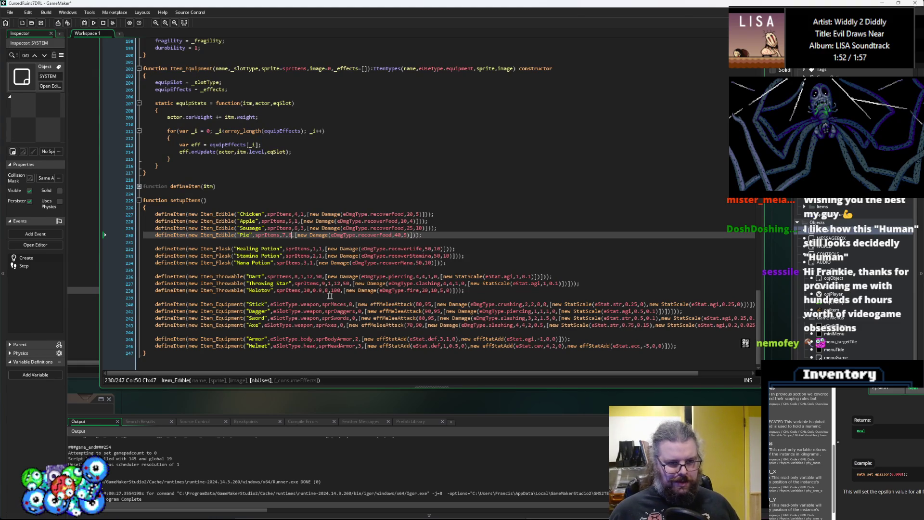
{"action": "left_click", "coordinate": [273, 284]}
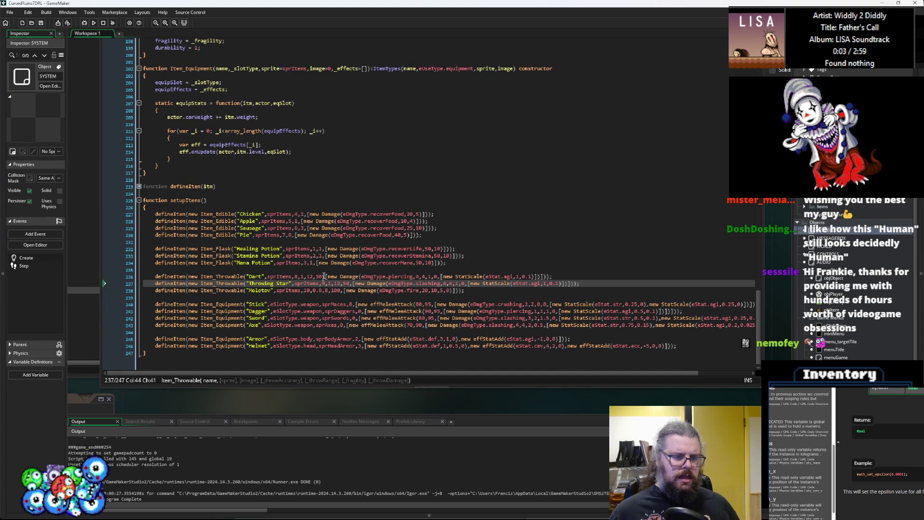
{"action": "left_click", "coordinate": [323, 249]}
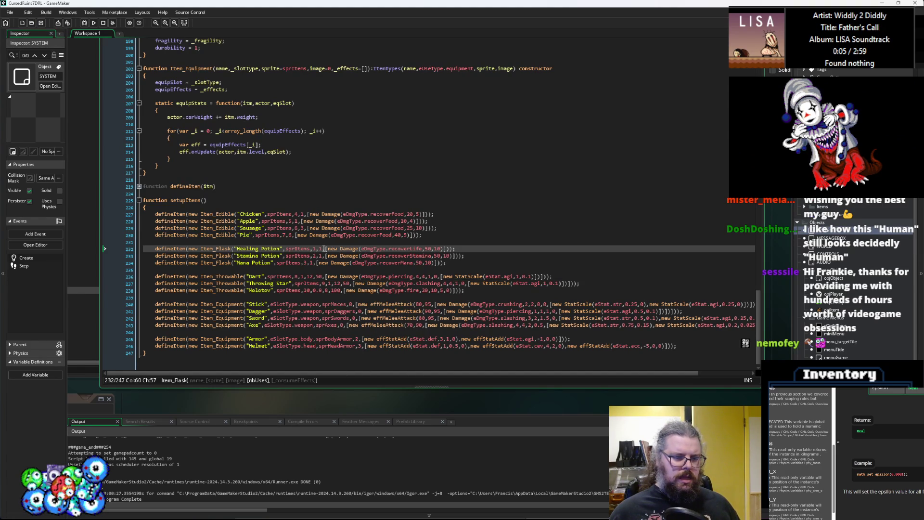
{"action": "left_click", "coordinate": [305, 214]}
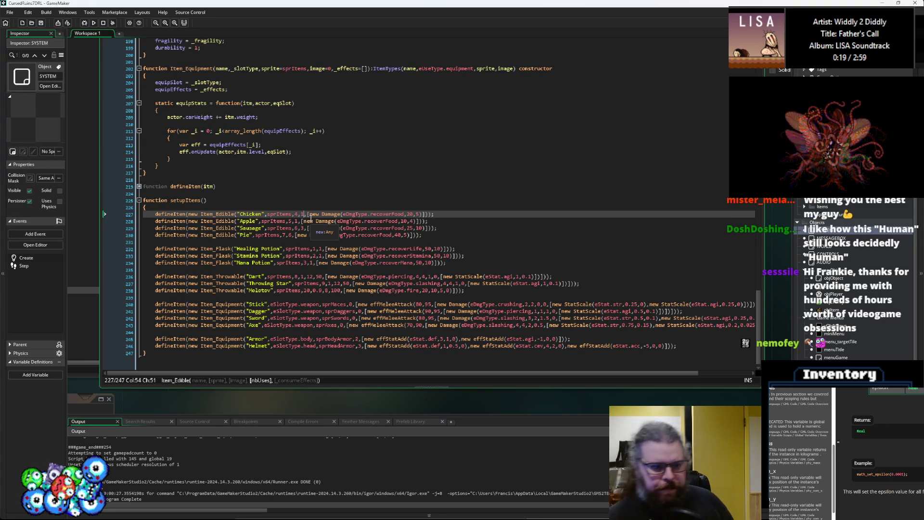
{"action": "left_click", "coordinate": [311, 263]}
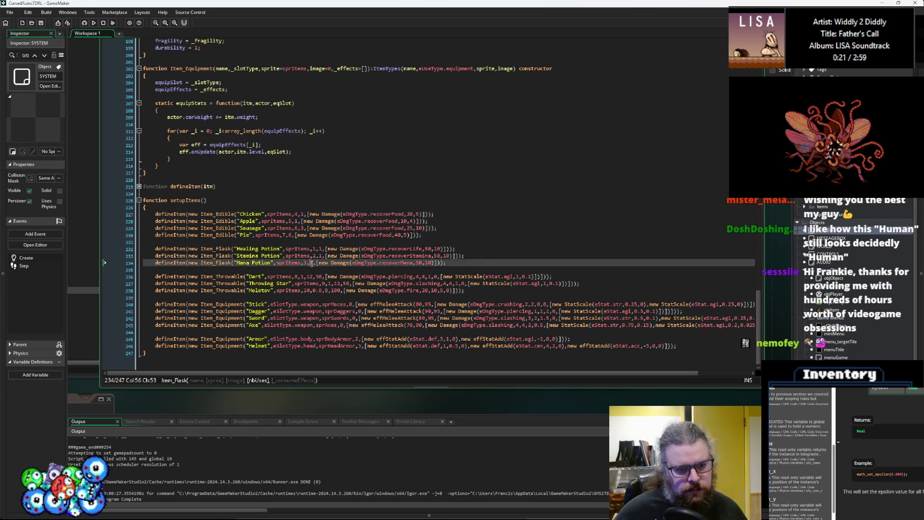
{"action": "left_click", "coordinate": [320, 256]}
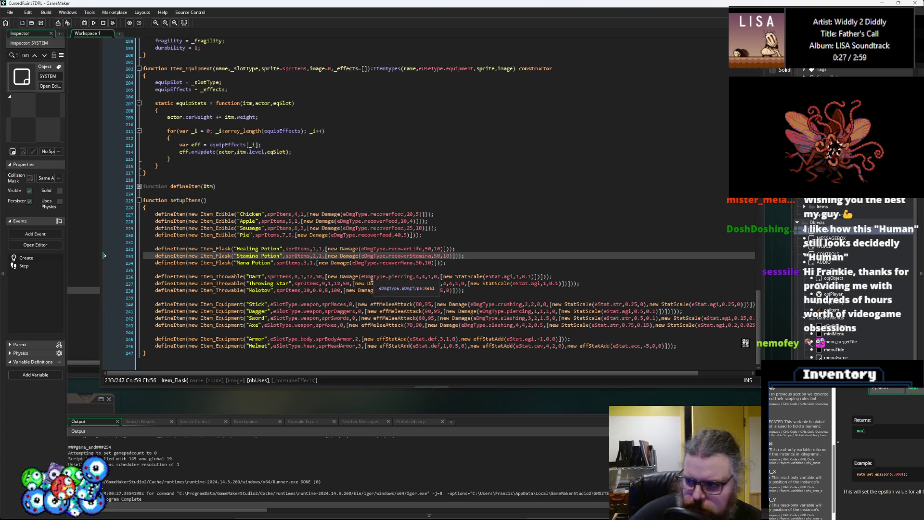
{"action": "scroll", "coordinate": [371, 278], "scroll_direction": "up", "scroll_amount": 1}
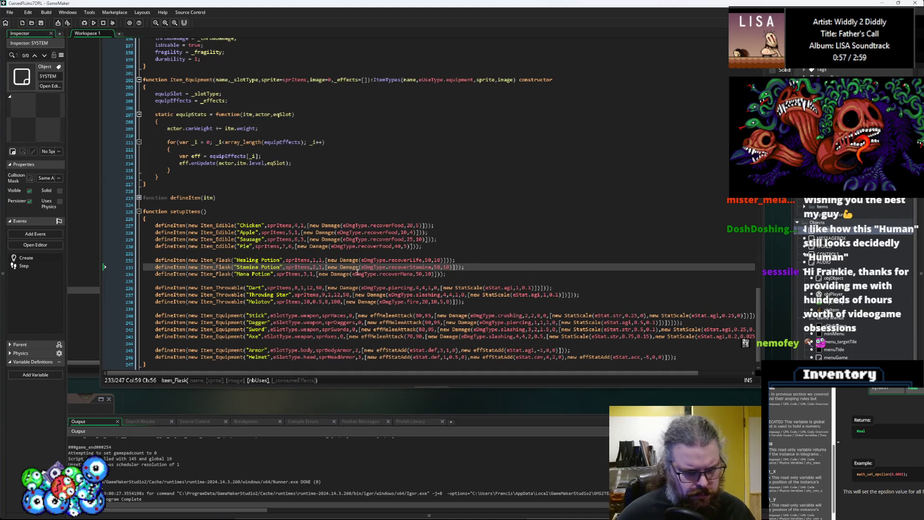
{"action": "scroll", "coordinate": [356, 279], "scroll_direction": "up", "scroll_amount": 7}
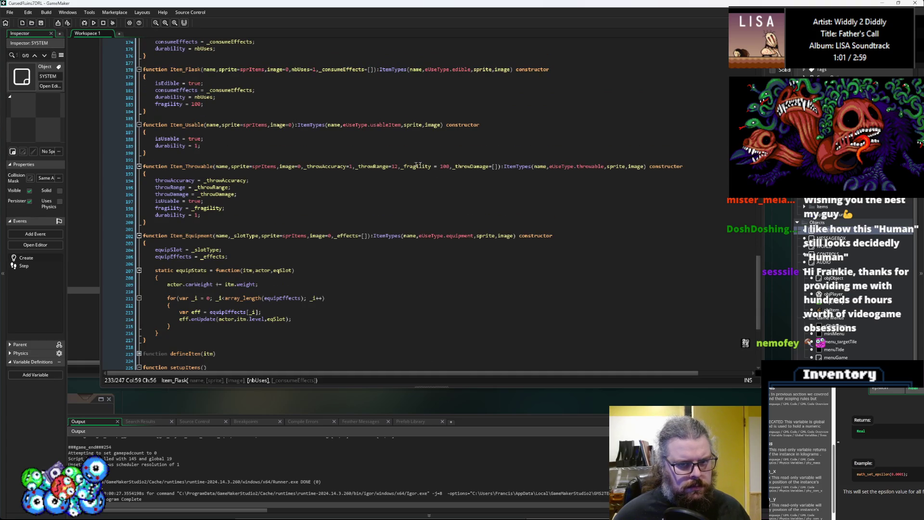
Step: Add a ', _maxStack=24' parameter after _fragility in the Item_Throwable signature
{"action": "left_click", "coordinate": [450, 169]}
{"action": "type", "text": "m"}
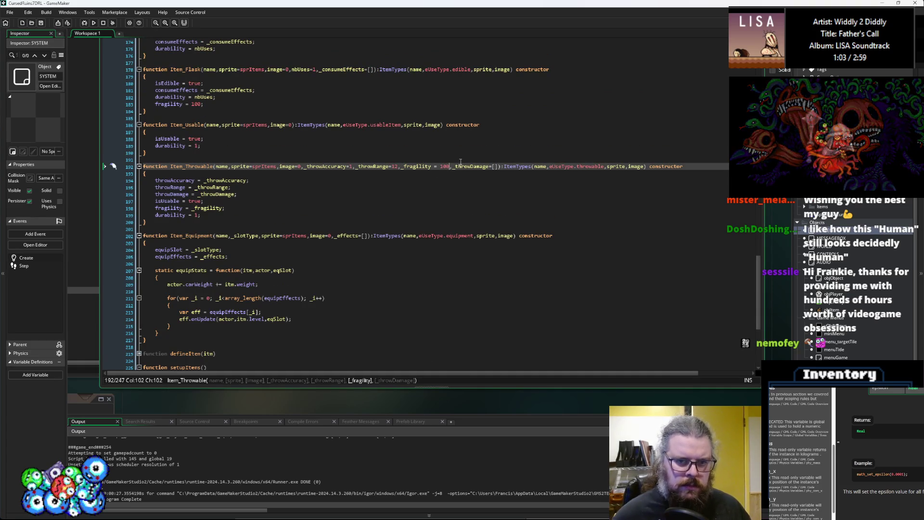
{"action": "key", "text": "BackSpace"}
{"action": "type", "text": ", _ma"}
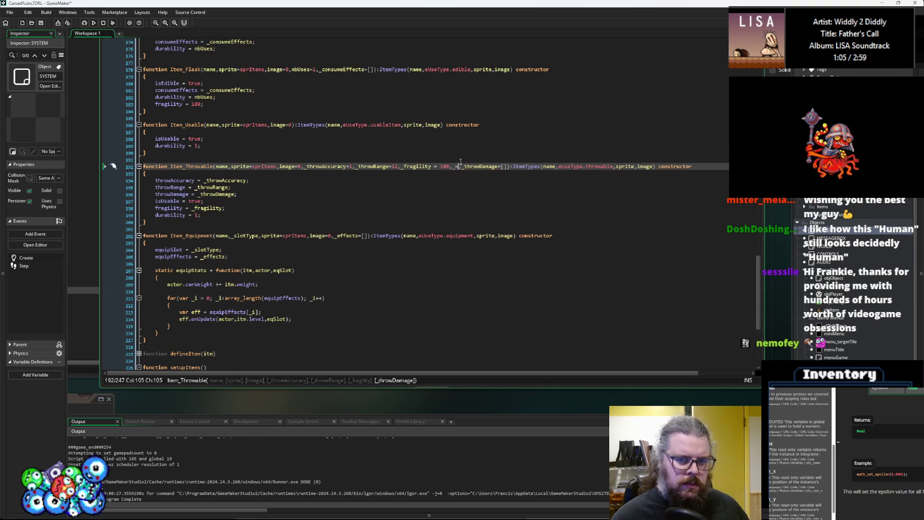
{"action": "type", "text": "xStack"}
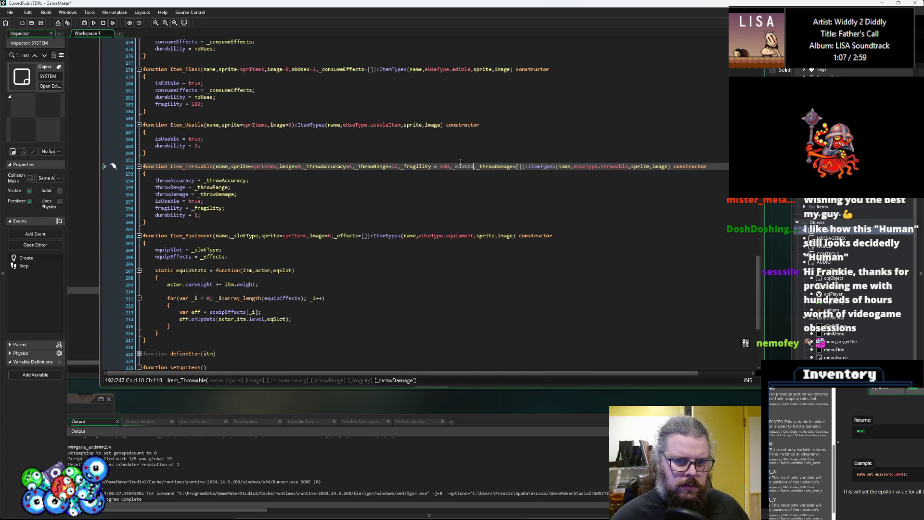
{"action": "type", "text": "="}
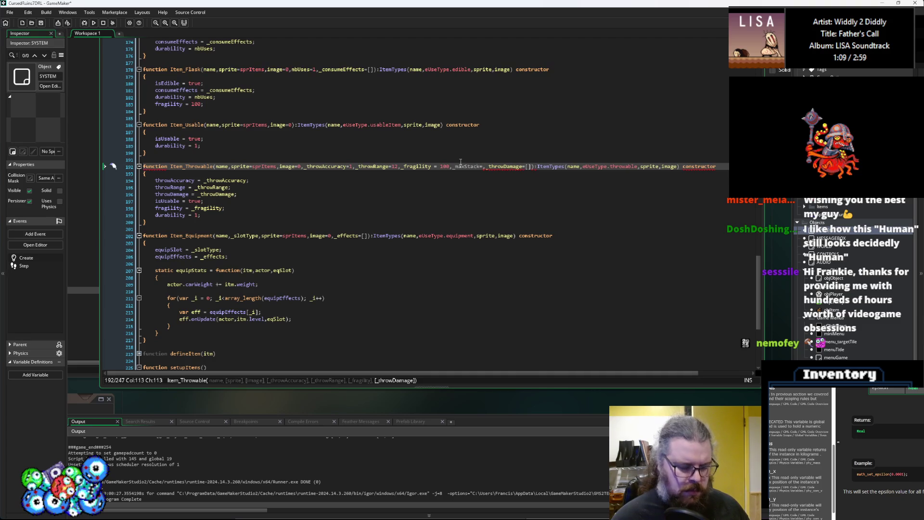
{"action": "type", "text": "24"}
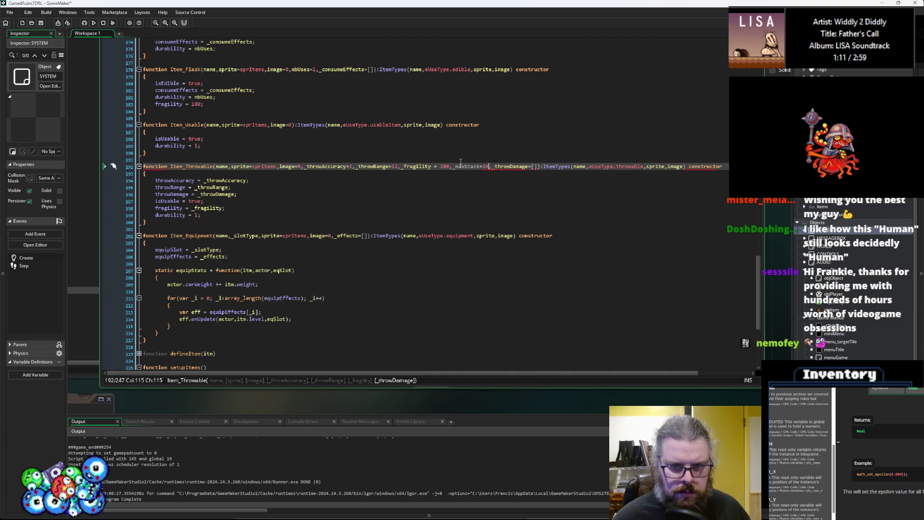
Step: Replace 'amount = 1' with 'stackSize = 1' in the base ItemTypes properties and save
{"action": "left_click", "coordinate": [237, 208]}
{"action": "scroll", "coordinate": [236, 212], "scroll_direction": "up", "scroll_amount": 5}
{"action": "scroll", "coordinate": [237, 211], "scroll_direction": "up", "scroll_amount": 20}
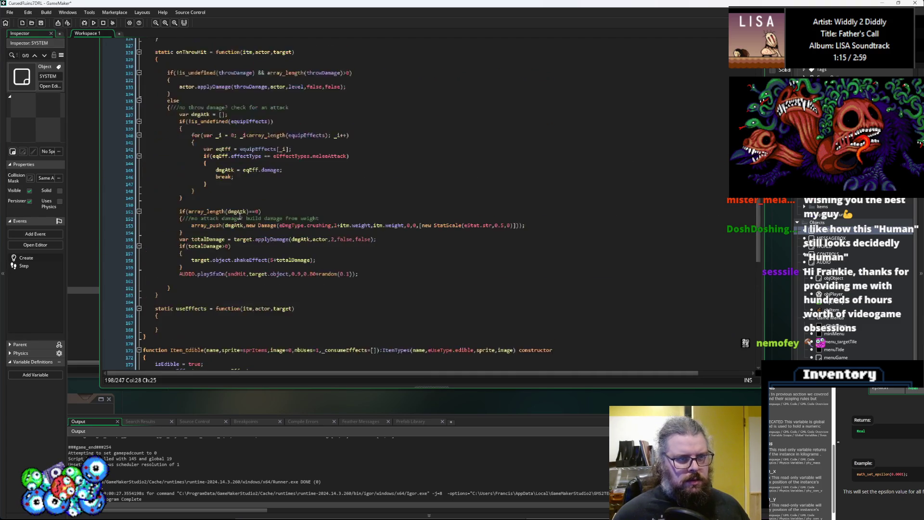
{"action": "scroll", "coordinate": [245, 223], "scroll_direction": "up", "scroll_amount": 1}
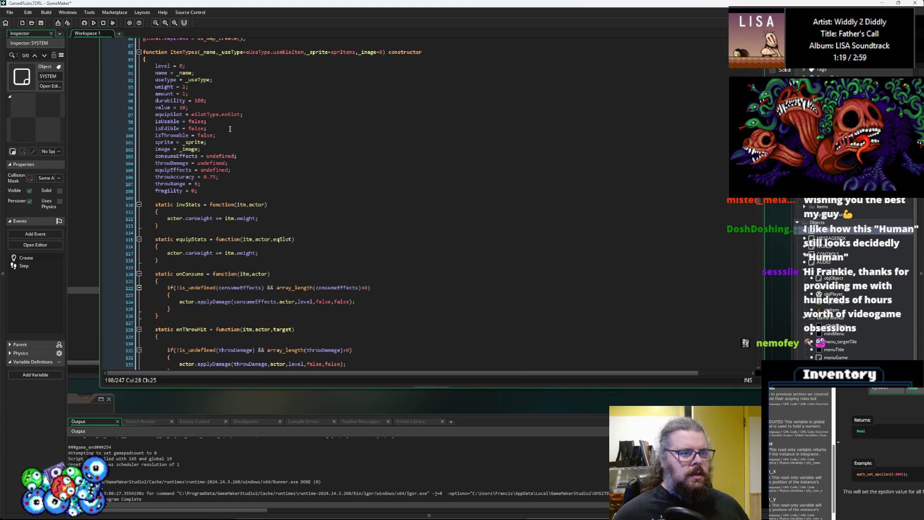
{"action": "left_click", "coordinate": [250, 142]}
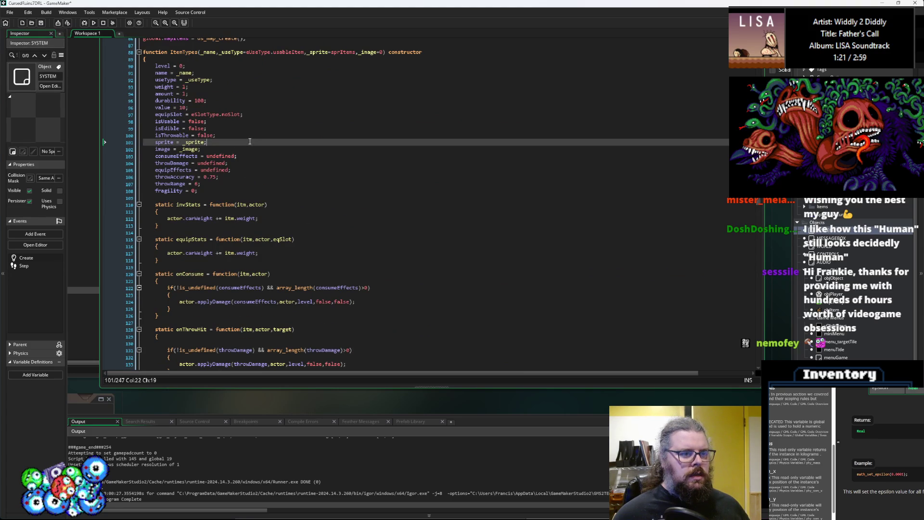
{"action": "left_click", "coordinate": [259, 92]}
{"action": "key", "text": "Return"}
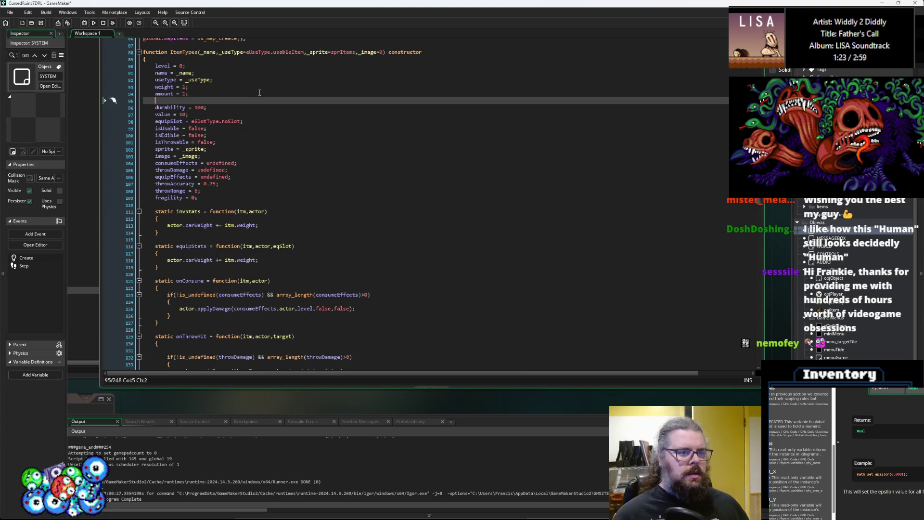
{"action": "key", "text": "Tab"}
{"action": "type", "text": "stackS"}
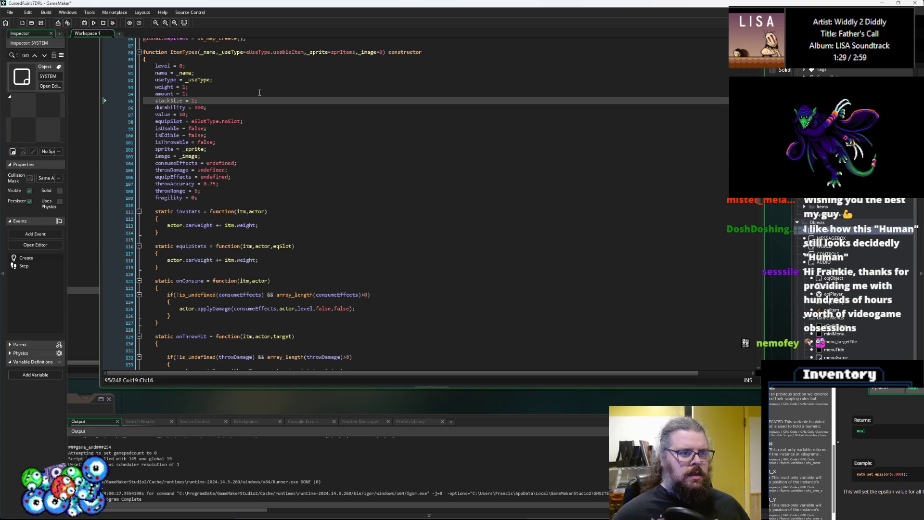
{"action": "left_click", "coordinate": [167, 94]}
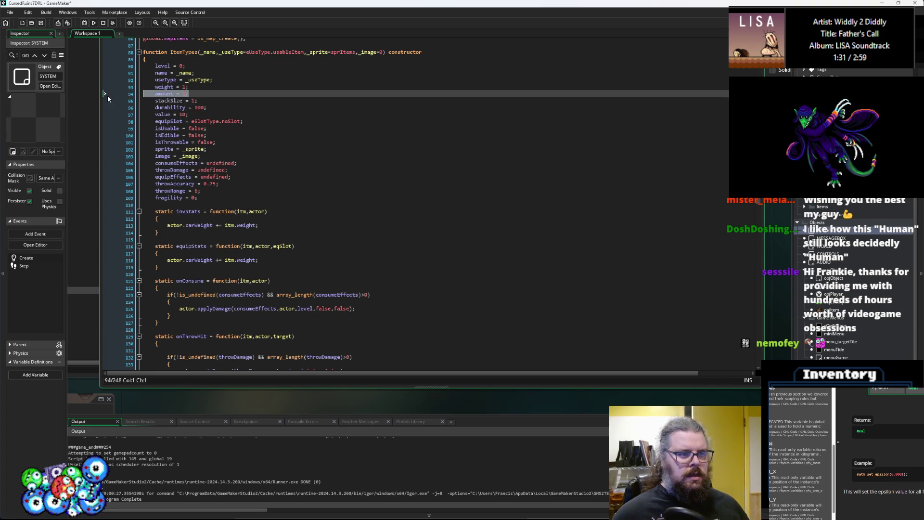
{"action": "key", "text": "Delete"}
{"action": "left_click", "coordinate": [155, 95]}
{"action": "key", "text": "shift+End"}
{"action": "left_click", "coordinate": [42, 23]}
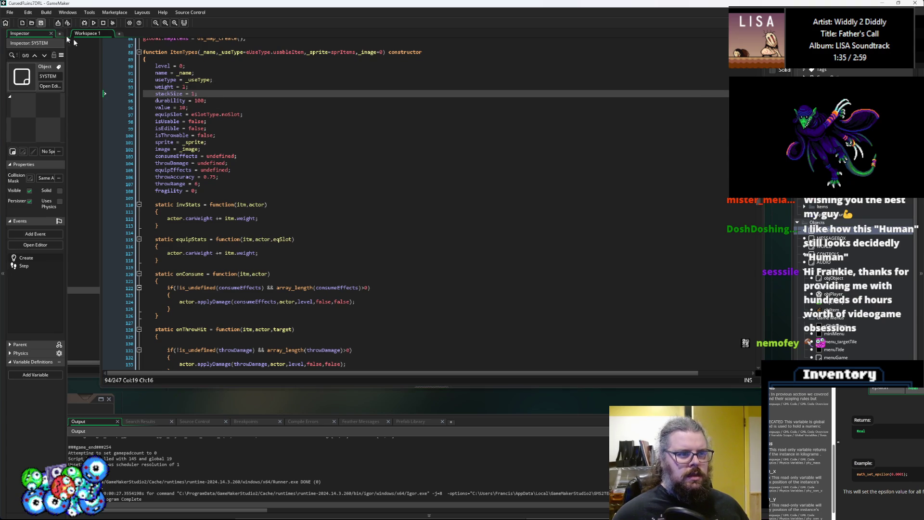
Step: Add 'stackSize = _maxStack;' after the fragility assignment in Item_Throwable
{"action": "double_click", "coordinate": [169, 94]}
{"action": "scroll", "coordinate": [305, 245], "scroll_direction": "down", "scroll_amount": 6}
{"action": "scroll", "coordinate": [305, 246], "scroll_direction": "down", "scroll_amount": 12}
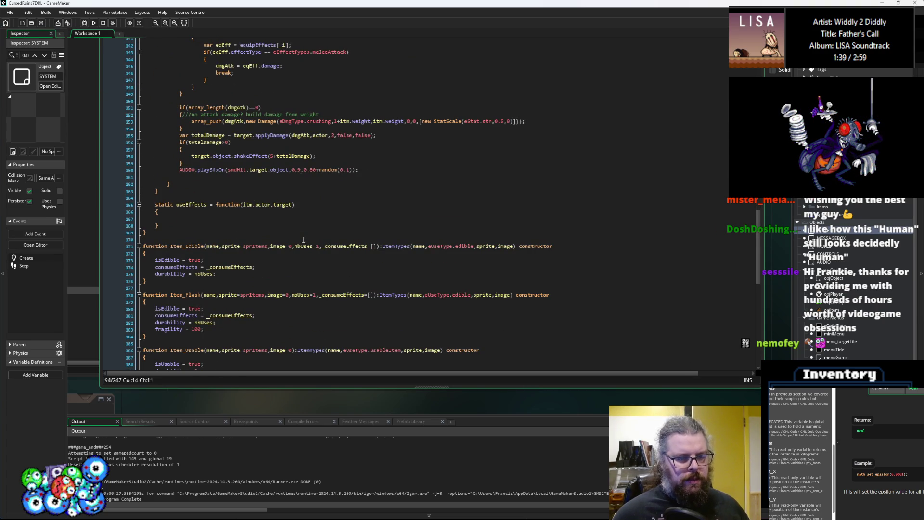
{"action": "scroll", "coordinate": [304, 239], "scroll_direction": "down", "scroll_amount": 6}
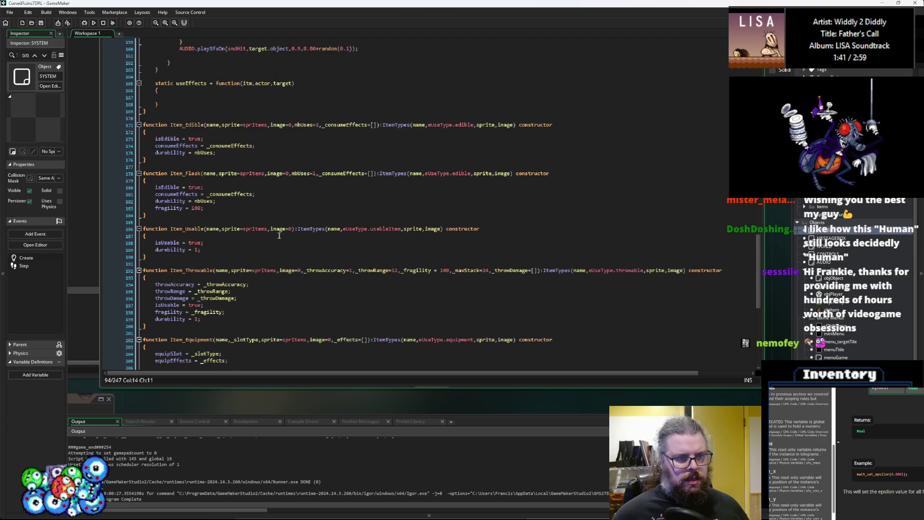
{"action": "left_click", "coordinate": [316, 175]}
{"action": "scroll", "coordinate": [325, 233], "scroll_direction": "down", "scroll_amount": 4}
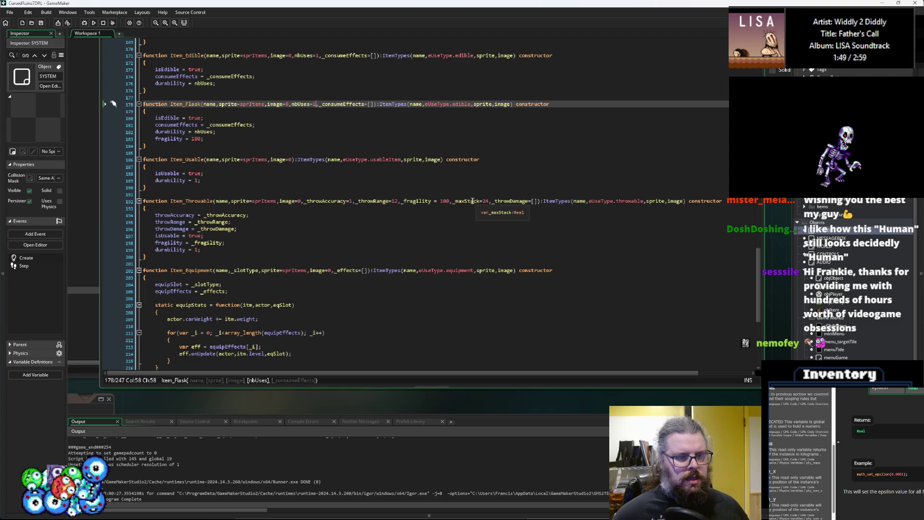
{"action": "left_click", "coordinate": [259, 241]}
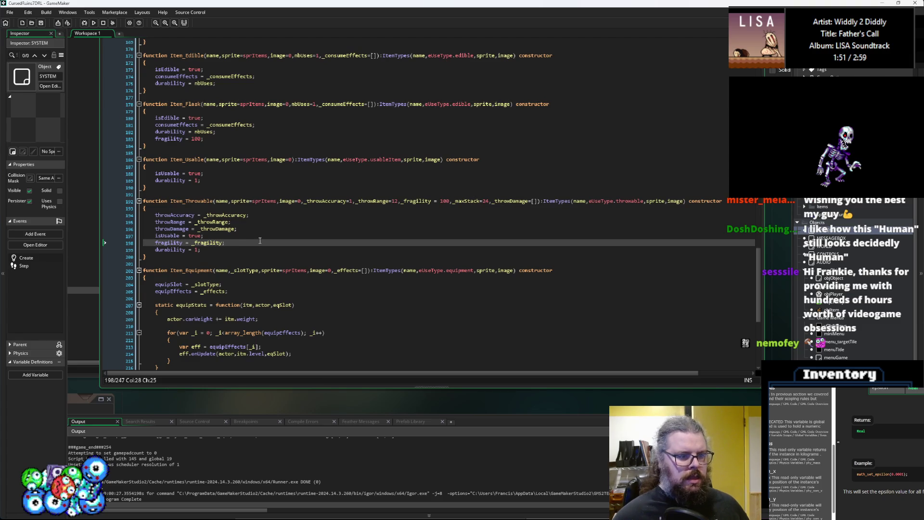
{"action": "key", "text": "Return"}
{"action": "type", "text": "maxSt"}
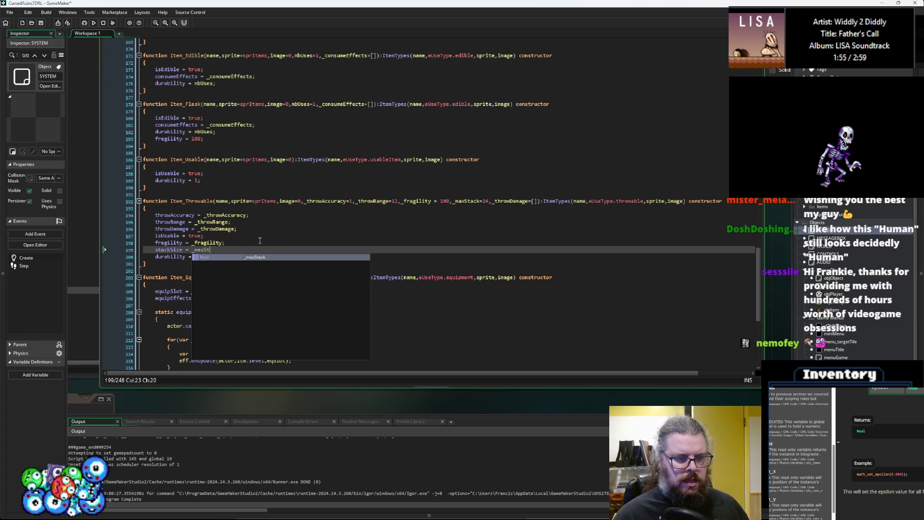
{"action": "key", "text": "Return"}
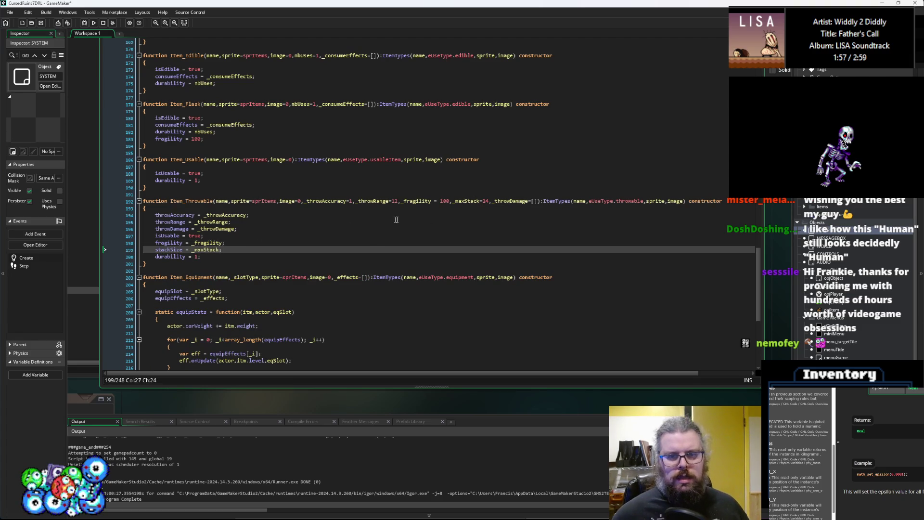
{"action": "double_click", "coordinate": [455, 201]}
Step: Give the Dart and Throwing Star throwables a maximum stack of 24 and the Molotov 8
{"action": "scroll", "coordinate": [410, 269], "scroll_direction": "down", "scroll_amount": 10}
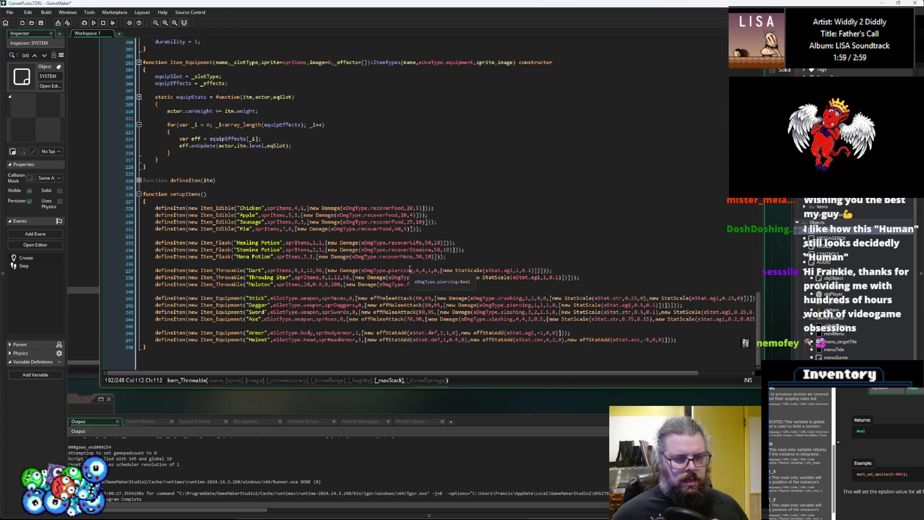
{"action": "left_click", "coordinate": [322, 273]}
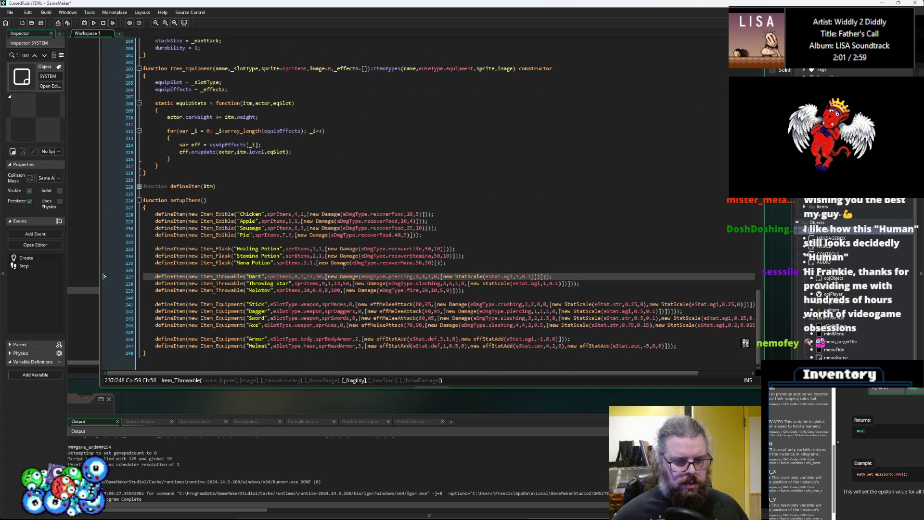
{"action": "type", "text": "24,"}
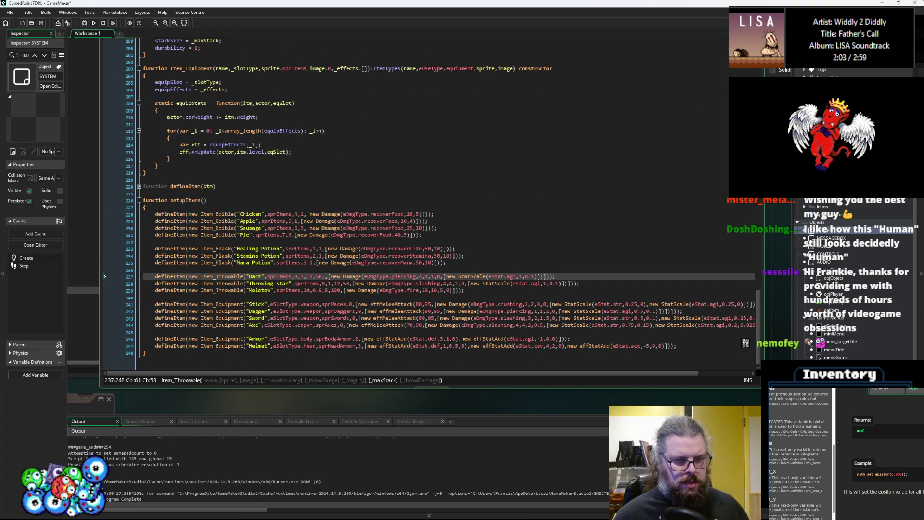
{"action": "key", "text": "Down"}
{"action": "key", "text": "Right"}
{"action": "key", "text": "Right"}
{"action": "key", "text": "Right"}
{"action": "type", "text": ",24"}
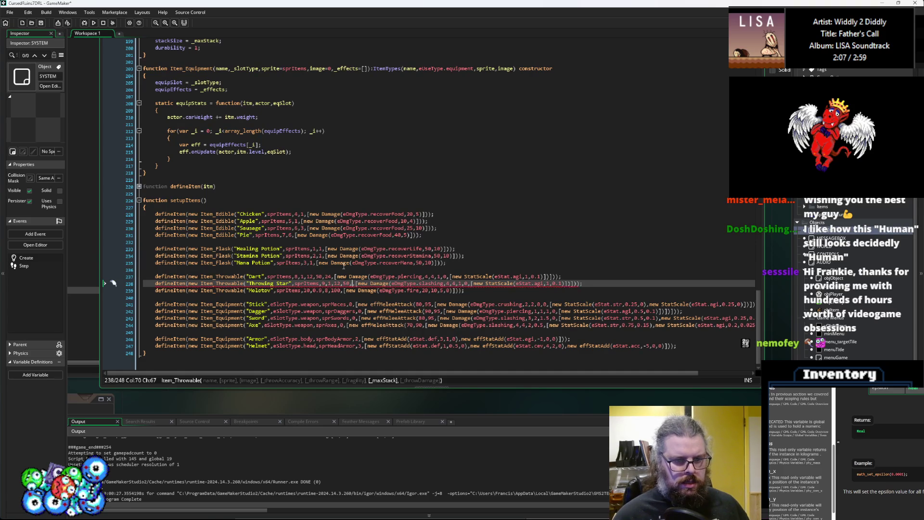
{"action": "key", "text": "Down"}
{"action": "key", "text": "Left"}
{"action": "key", "text": "Left"}
{"action": "key", "text": "Left"}
{"action": "type", "text": ",8"}
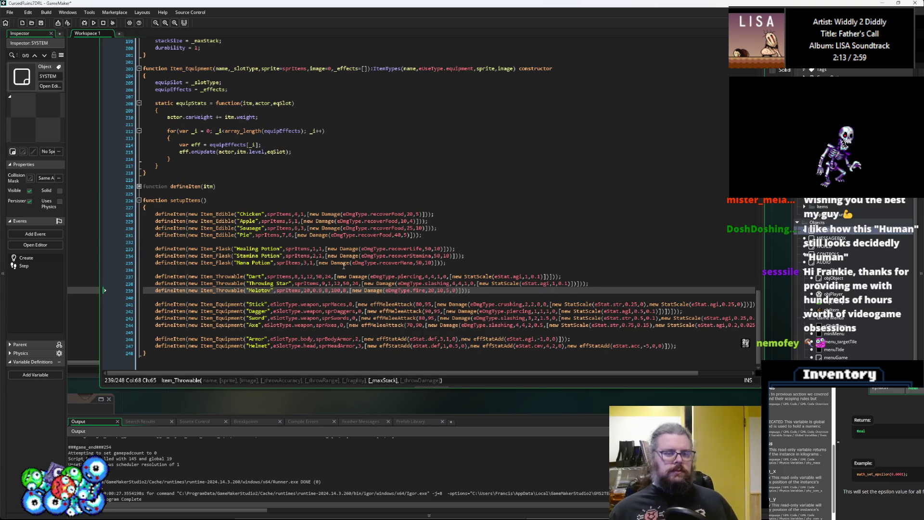
Step: Lower the Throwing Star and Dart maximum stack from 24 to 12
{"action": "key", "text": "Up"}
{"action": "key", "text": "Right"}
{"action": "key", "text": "Right"}
{"action": "key", "text": "Right"}
{"action": "key", "text": "BackSpace"}
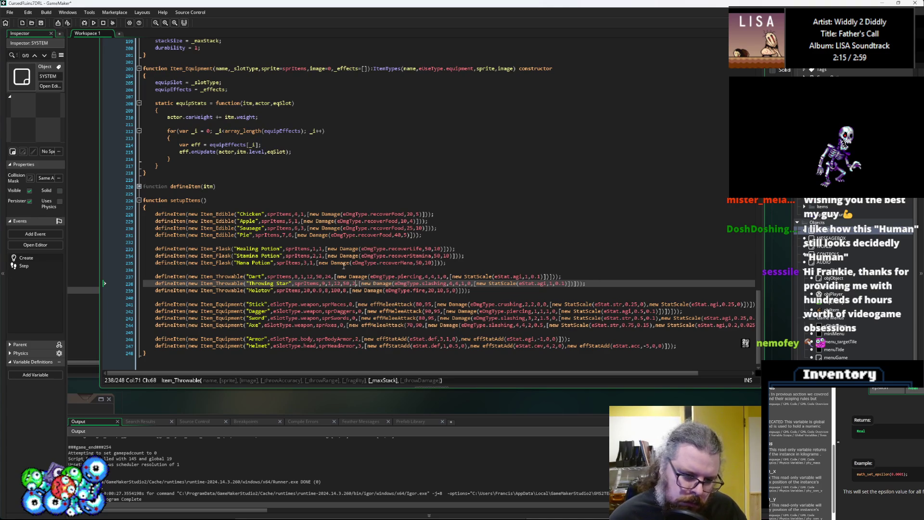
{"action": "key", "text": "Left"}
{"action": "type", "text": "1"}
{"action": "key", "text": "Up"}
{"action": "key", "text": "Left"}
{"action": "key", "text": "Left"}
{"action": "key", "text": "Left"}
{"action": "type", "text": "12"}
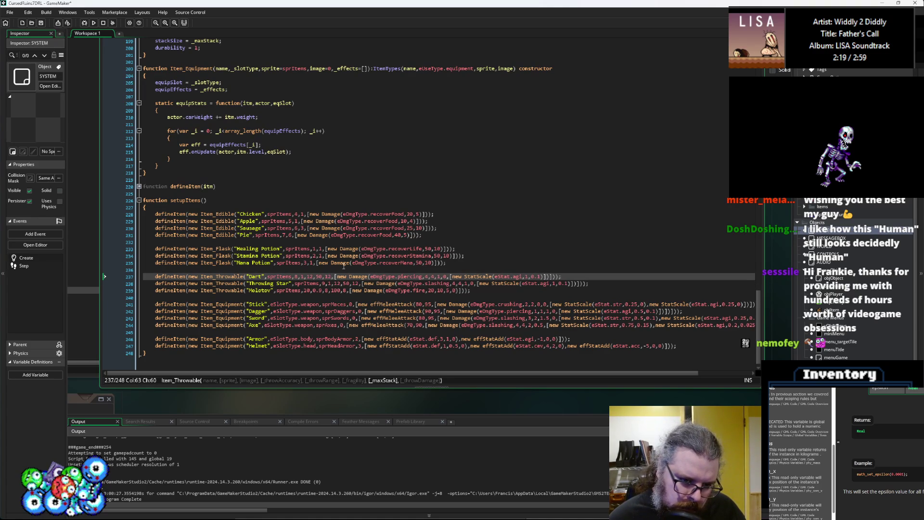
Step: Bring up the menuGame User Event code at the case "Throw" block
{"action": "key", "text": "Down"}
{"action": "key", "text": "Down"}
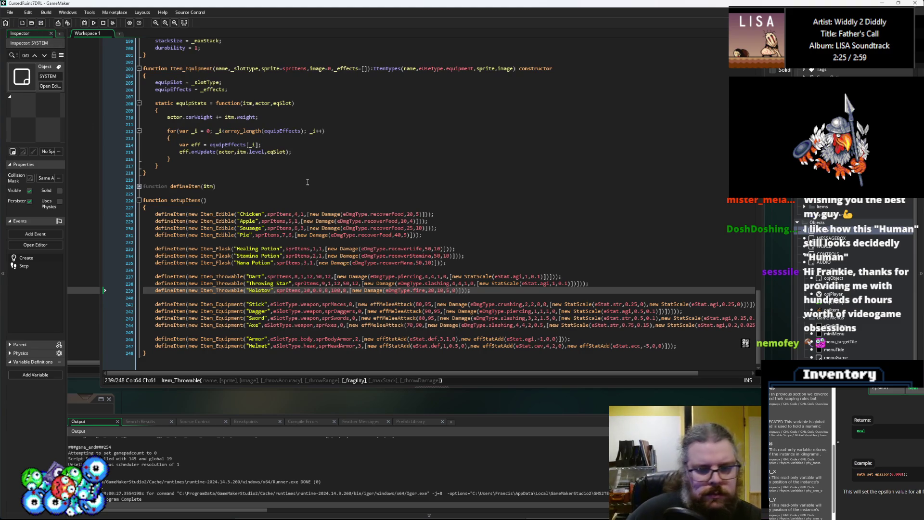
{"action": "scroll", "coordinate": [363, 223], "scroll_direction": "down", "scroll_amount": 1}
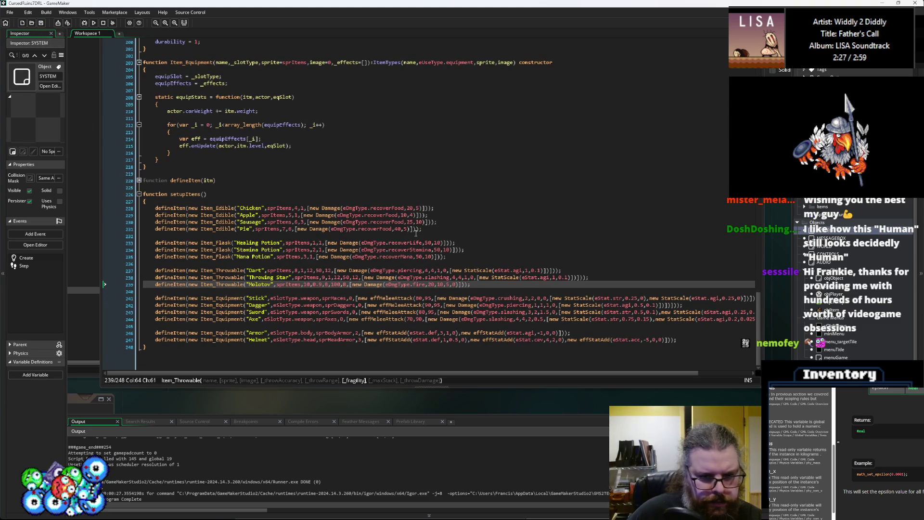
{"action": "key", "text": "ctrl+Tab"}
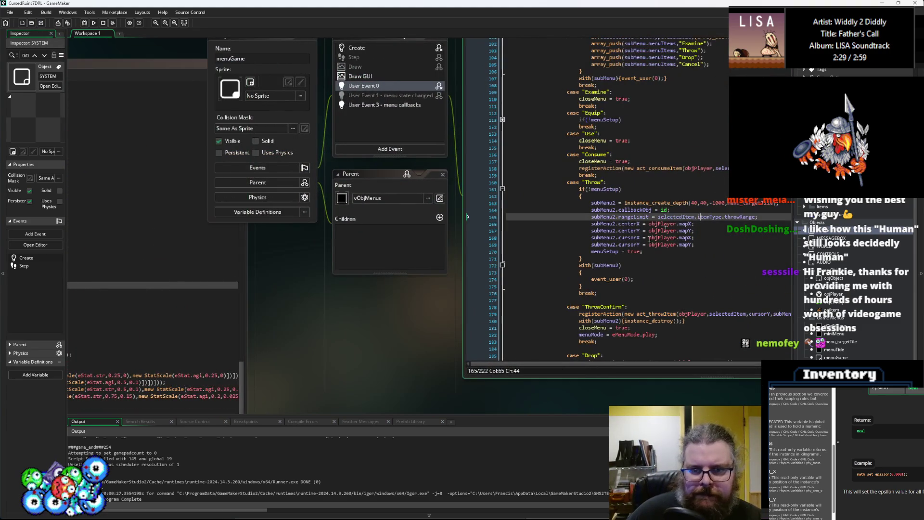
Step: Return to the Molotov definition in setupItems and start a debug run of the game
{"action": "key", "text": "ctrl+Tab"}
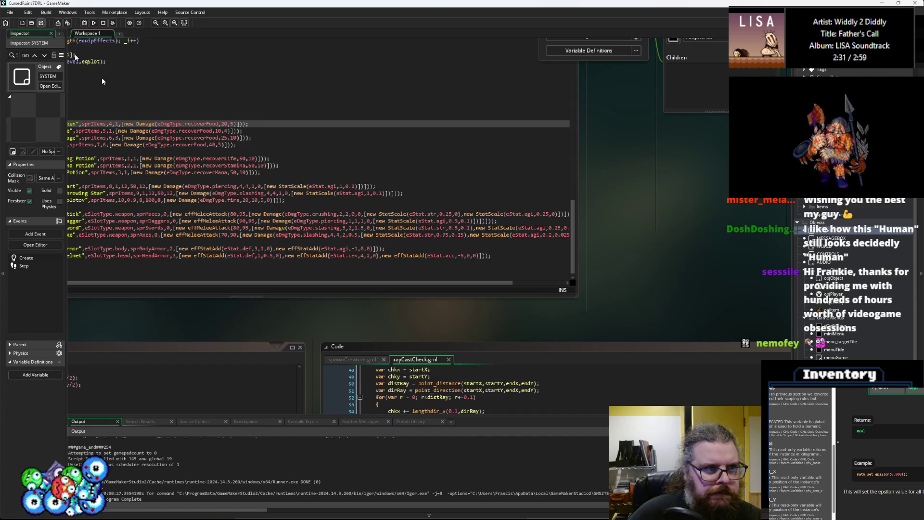
{"action": "left_click", "coordinate": [433, 268]}
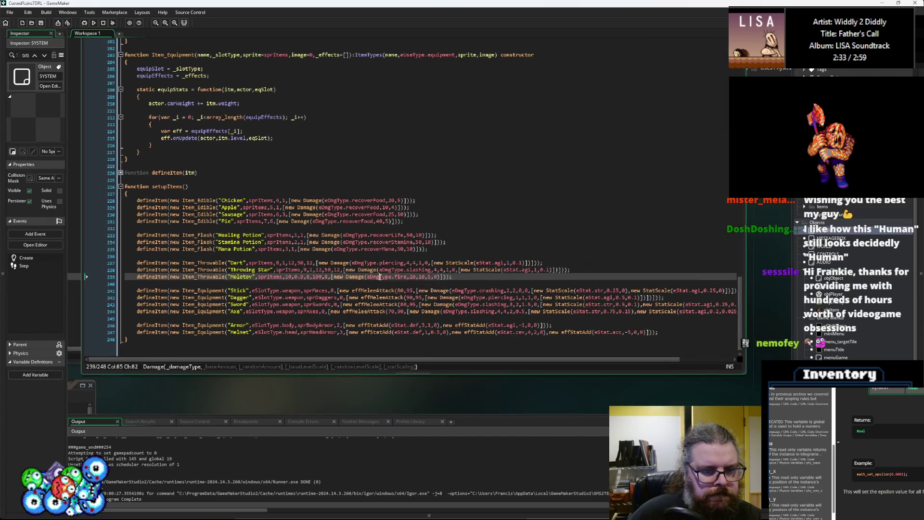
{"action": "left_click", "coordinate": [85, 23]}
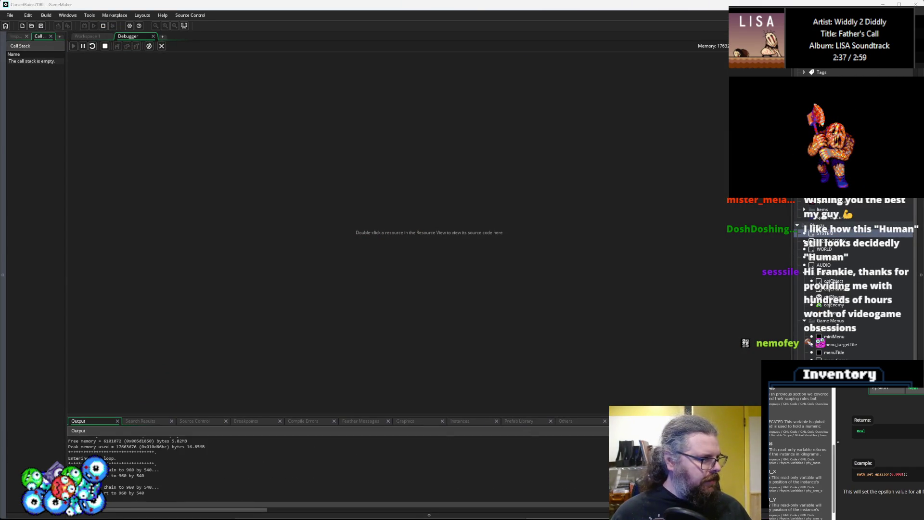
Step: Start a New Game and explore up and left across the item and sword tiles
{"action": "key", "text": "Return"}
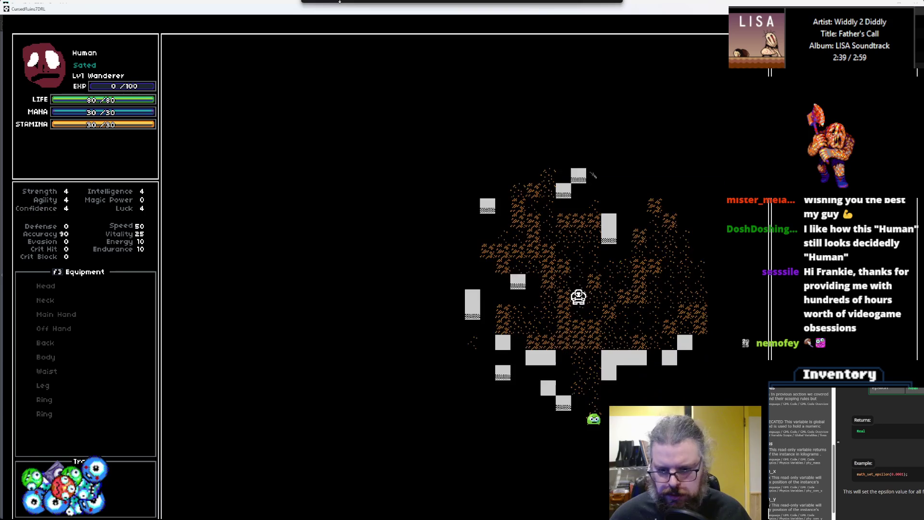
{"action": "key", "text": "Up"}
{"action": "key", "text": "Left"}
{"action": "key", "text": "Up"}
{"action": "key", "text": "Up"}
{"action": "key", "text": "Left"}
{"action": "key", "text": "Left"}
{"action": "key", "text": "Left"}
{"action": "key", "text": "Up"}
{"action": "key", "text": "Up"}
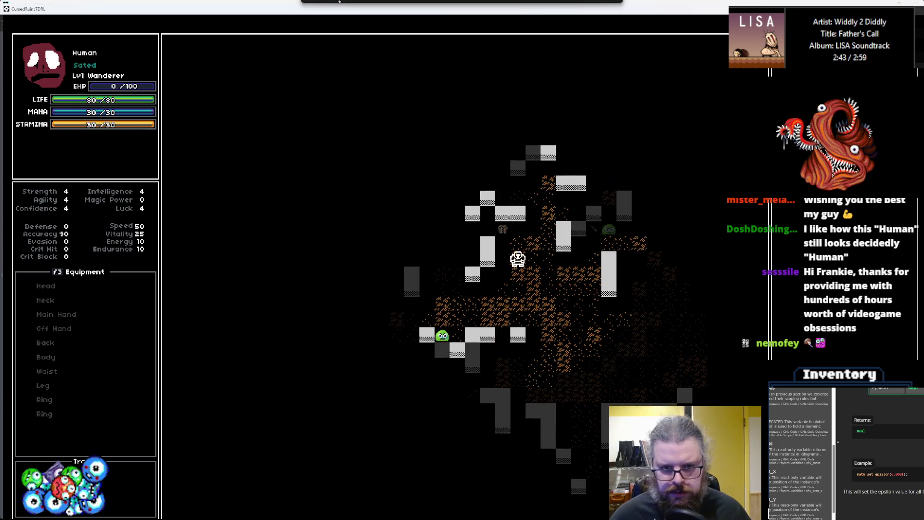
{"action": "key", "text": "Up"}
{"action": "key", "text": "Left"}
{"action": "key", "text": "Up"}
{"action": "key", "text": "Left"}
{"action": "key", "text": "Left"}
{"action": "key", "text": "Left"}
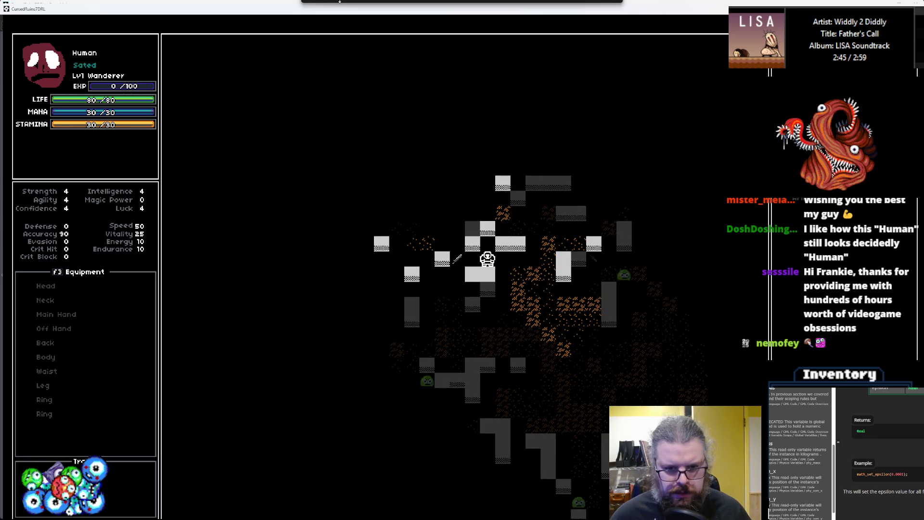
{"action": "key", "text": "Left"}
{"action": "key", "text": "Up"}
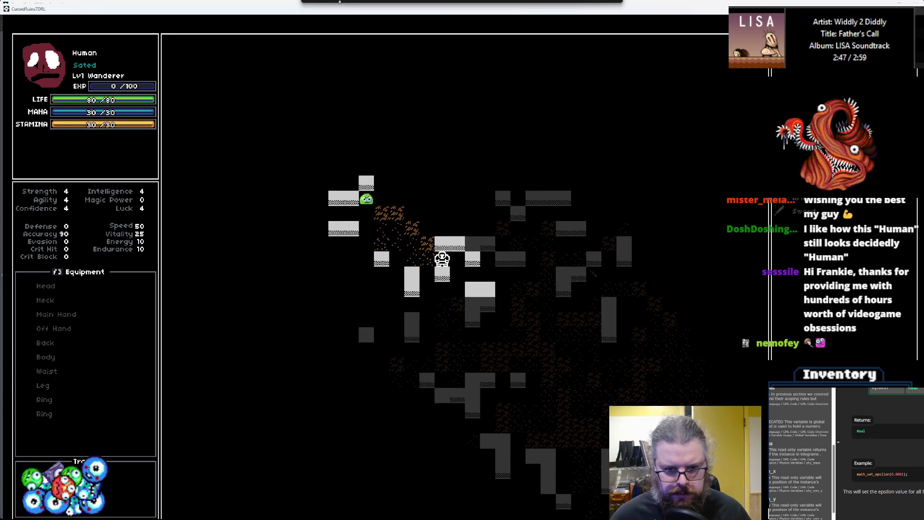
{"action": "key", "text": "Left"}
{"action": "key", "text": "Up"}
{"action": "key", "text": "Up"}
{"action": "key", "text": "Up"}
{"action": "key", "text": "Up"}
{"action": "key", "text": "Up"}
{"action": "key", "text": "Up"}
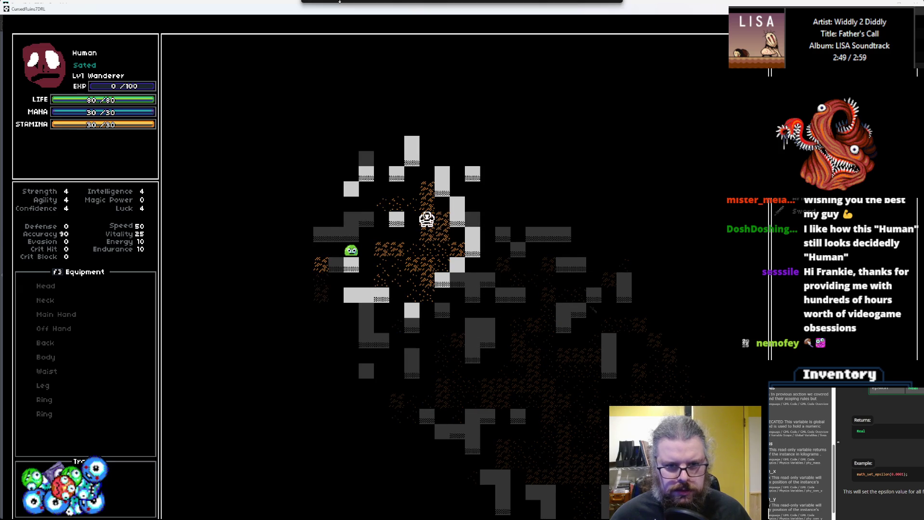
Step: Walk through the rooms and corridors down toward the approaching slimes
{"action": "key", "text": "Up"}
{"action": "key", "text": "Right"}
{"action": "key", "text": "Up"}
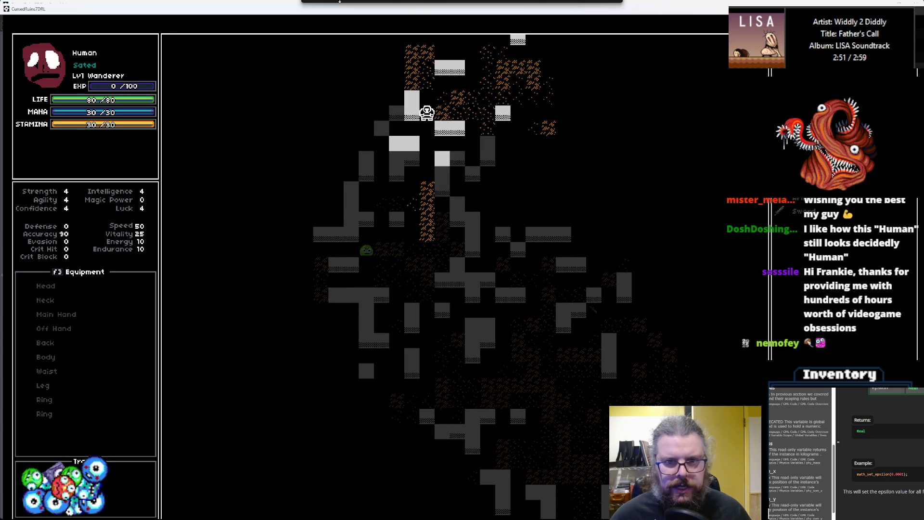
{"action": "key", "text": "Up"}
{"action": "key", "text": "Right"}
{"action": "key", "text": "Right"}
{"action": "key", "text": "Right"}
{"action": "key", "text": "Right"}
{"action": "key", "text": "Right"}
{"action": "key", "text": "Right"}
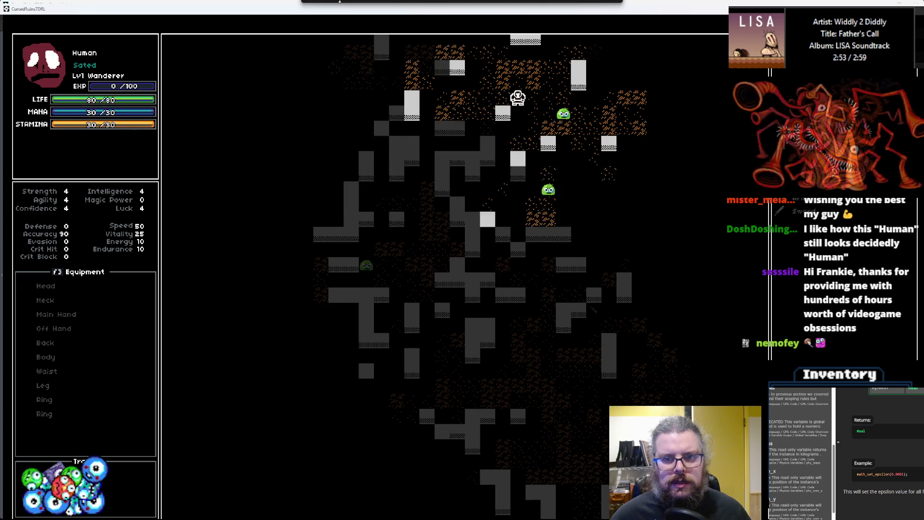
{"action": "key", "text": "Right"}
{"action": "key", "text": "Right"}
{"action": "key", "text": "Right"}
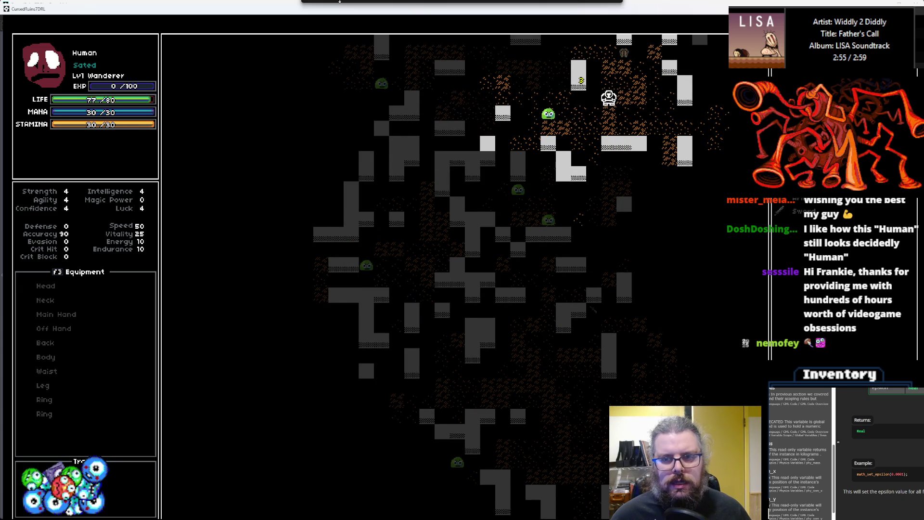
{"action": "key", "text": "Down"}
{"action": "key", "text": "Right"}
{"action": "key", "text": "Down"}
{"action": "key", "text": "Down"}
{"action": "key", "text": "Down"}
{"action": "key", "text": "Down"}
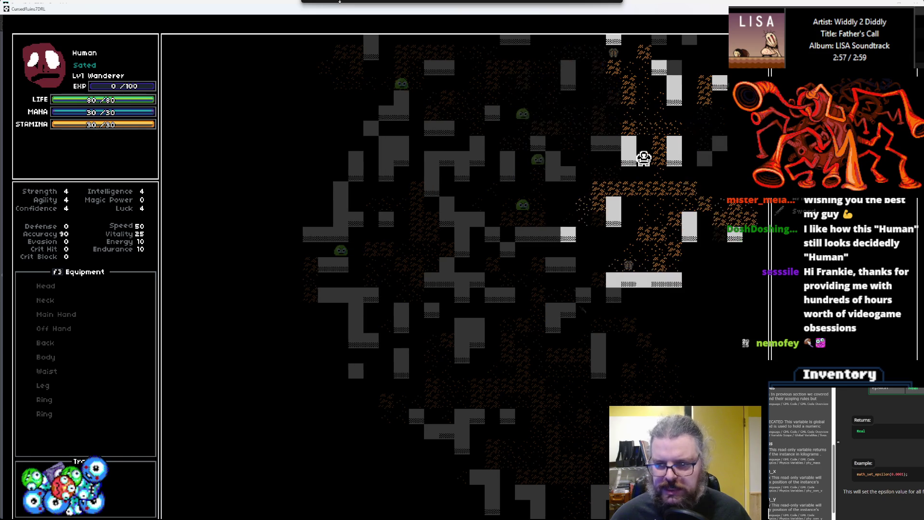
{"action": "key", "text": "Left"}
{"action": "key", "text": "Left"}
{"action": "key", "text": "Down"}
{"action": "key", "text": "Left"}
{"action": "key", "text": "Down"}
{"action": "key", "text": "Down"}
{"action": "key", "text": "Down"}
{"action": "key", "text": "Down"}
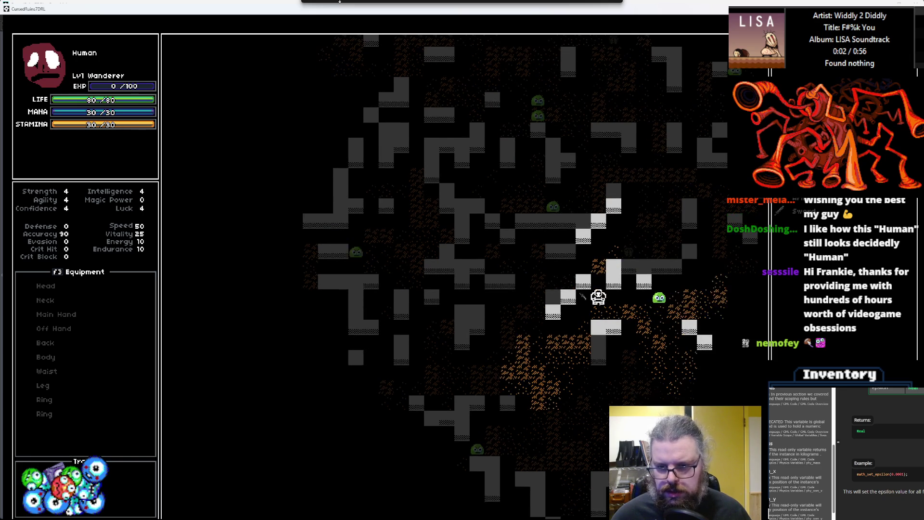
{"action": "key", "text": "Left"}
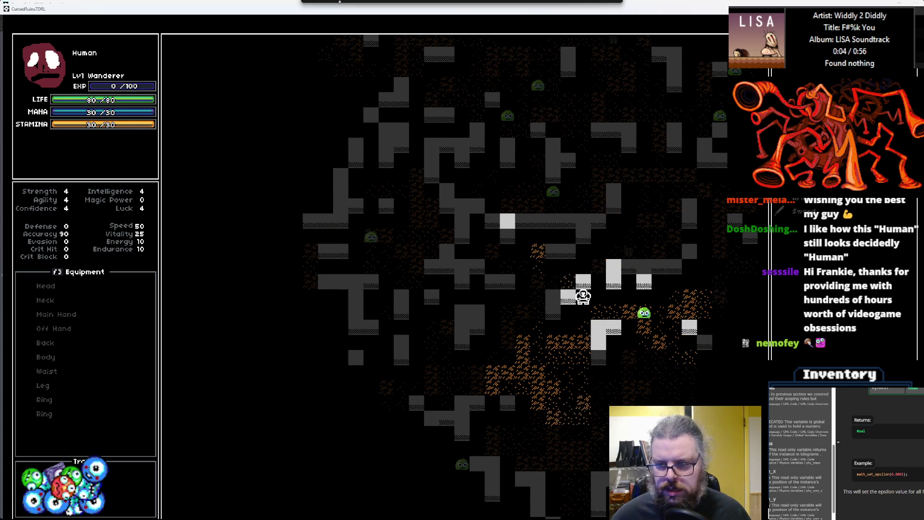
{"action": "key", "text": "Right"}
{"action": "key", "text": "Right"}
{"action": "key", "text": "Right"}
{"action": "key", "text": "Right"}
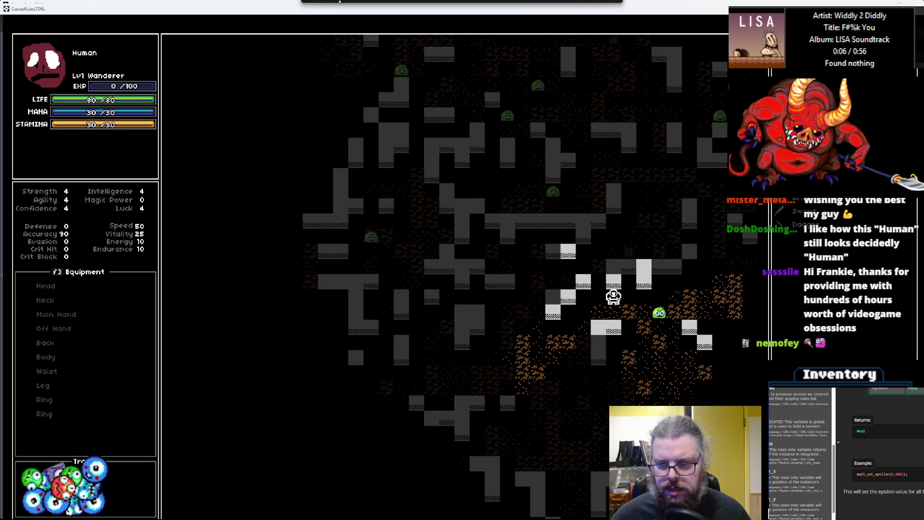
{"action": "key", "text": "Right"}
{"action": "key", "text": "Right"}
{"action": "key", "text": "Right"}
{"action": "key", "text": "Down"}
{"action": "key", "text": "Right"}
{"action": "key", "text": "Right"}
{"action": "key", "text": "Right"}
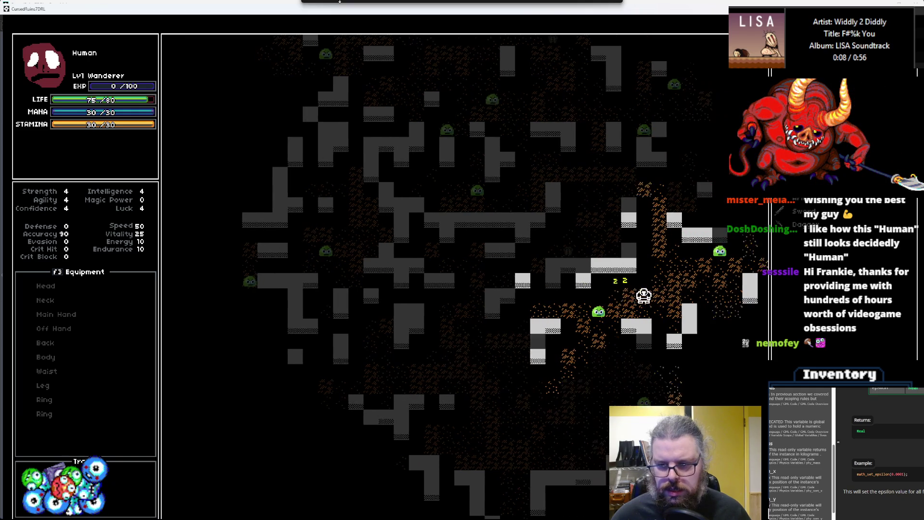
{"action": "key", "text": "Left"}
{"action": "key", "text": "Down"}
{"action": "key", "text": "Left"}
{"action": "key", "text": "Left"}
{"action": "key", "text": "Down"}
{"action": "key", "text": "Down"}
{"action": "key", "text": "Down"}
{"action": "key", "text": "Right"}
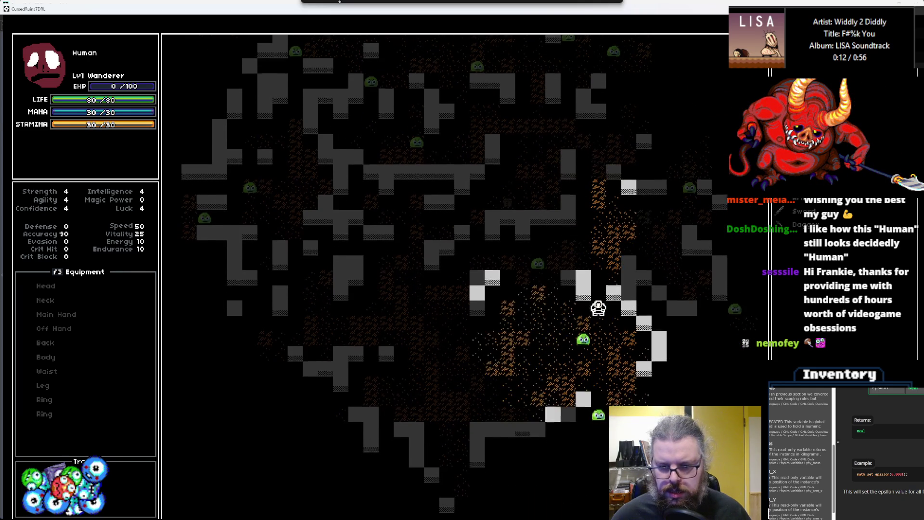
{"action": "key", "text": "Down"}
{"action": "key", "text": "Down"}
{"action": "key", "text": "Down"}
{"action": "key", "text": "Right"}
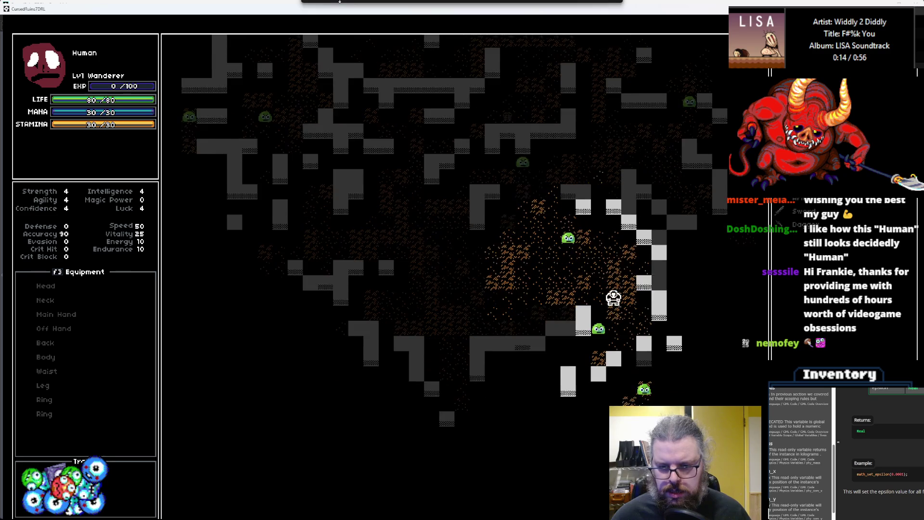
{"action": "key", "text": "Down"}
{"action": "key", "text": "Down"}
{"action": "key", "text": "Down"}
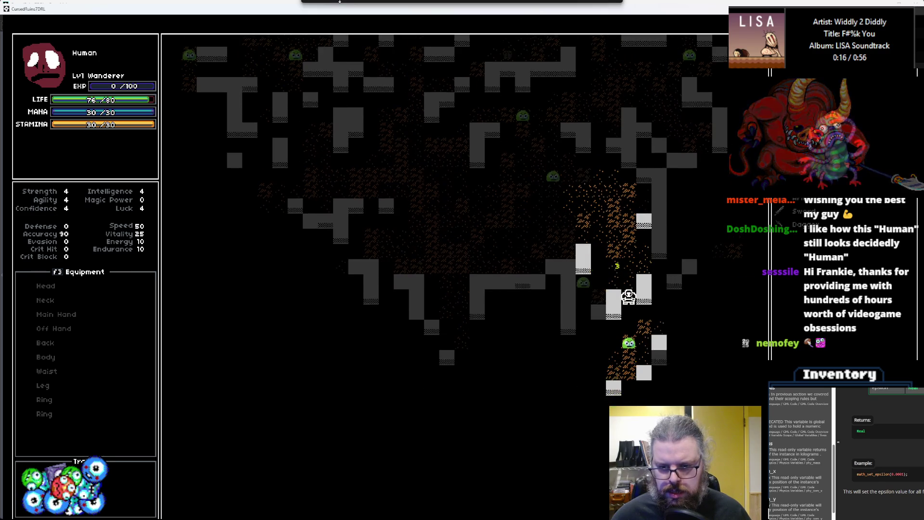
Step: Attack the slimes below and above the character, then move around the room
{"action": "key", "text": "Down"}
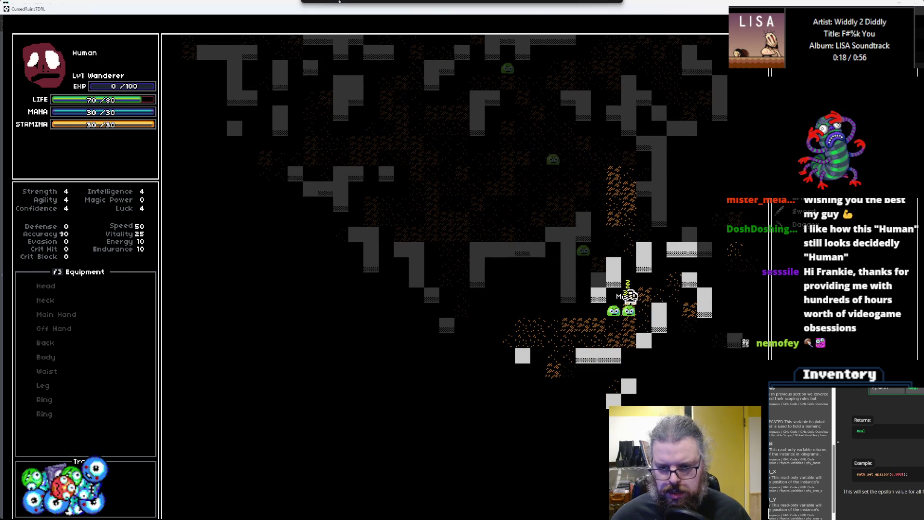
{"action": "key", "text": "Down"}
{"action": "key", "text": "Down"}
{"action": "key", "text": "Left"}
{"action": "key", "text": "Up"}
{"action": "key", "text": "Up"}
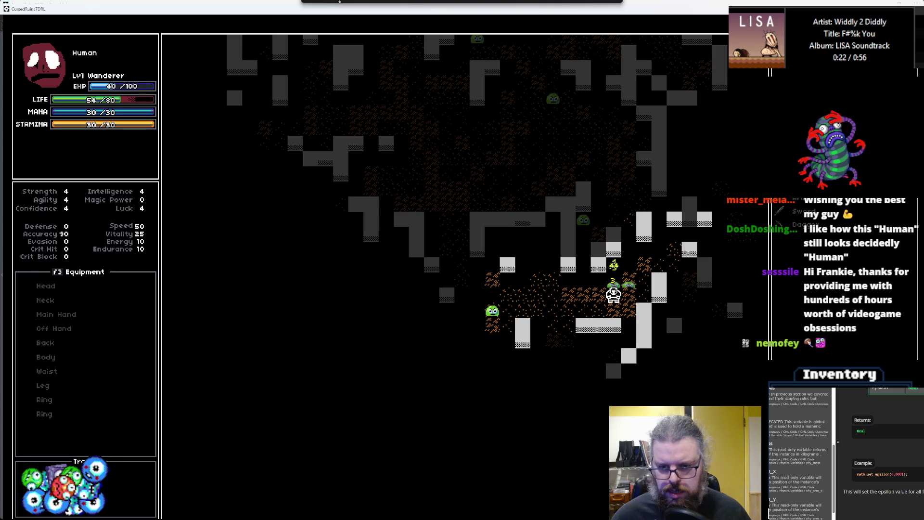
{"action": "key", "text": "Left"}
{"action": "key", "text": "Left"}
{"action": "key", "text": "Left"}
{"action": "key", "text": "Left"}
{"action": "key", "text": "Down"}
{"action": "key", "text": "Down"}
{"action": "key", "text": "Down"}
{"action": "key", "text": "Left"}
{"action": "key", "text": "Left"}
{"action": "key", "text": "Left"}
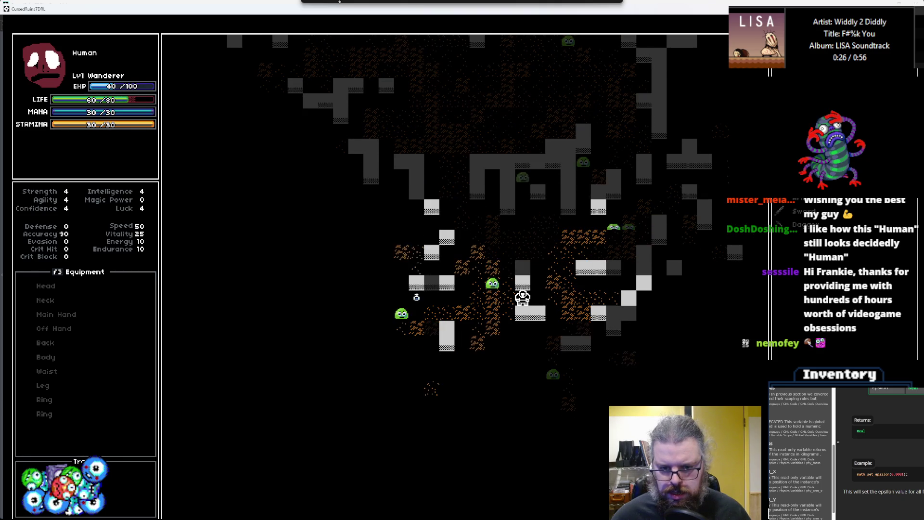
{"action": "key", "text": "Up"}
{"action": "key", "text": "Left"}
{"action": "key", "text": "Left"}
{"action": "key", "text": "Left"}
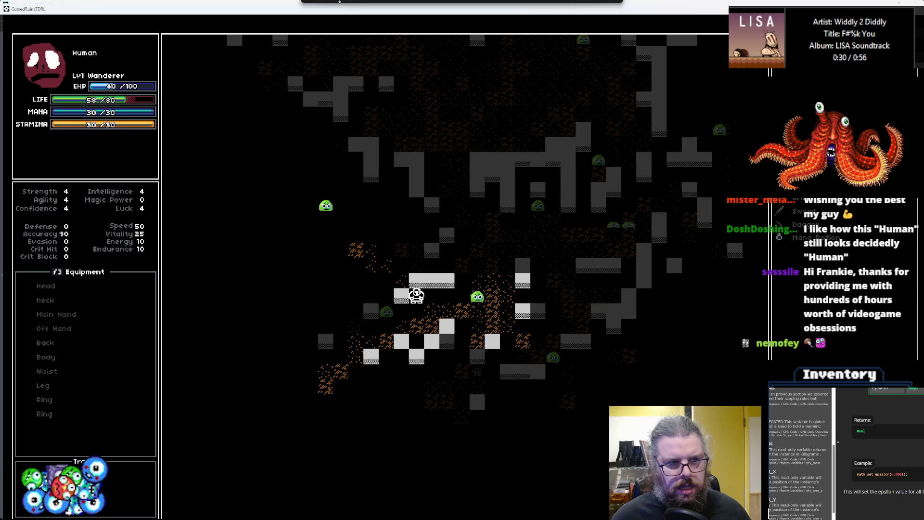
{"action": "key", "text": "Right"}
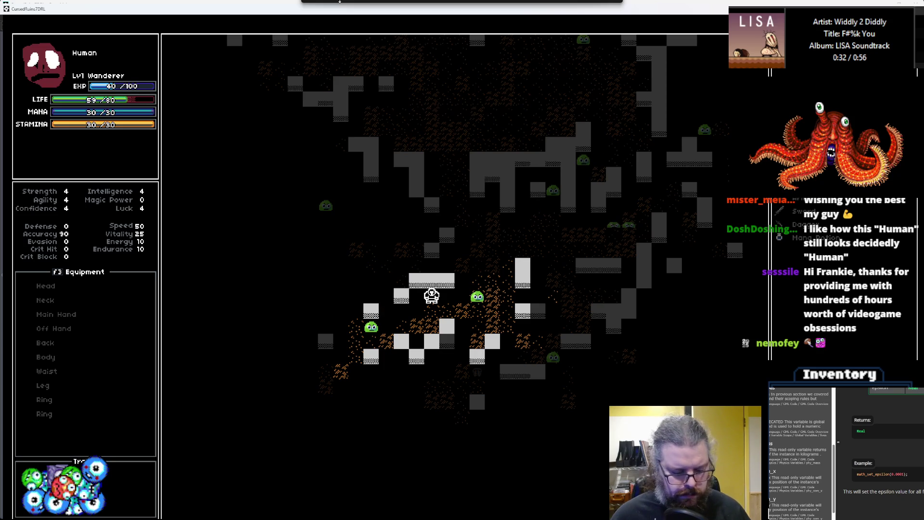
Step: Open an inventory item's action menu, pause, then close the game
{"action": "key", "text": "Return"}
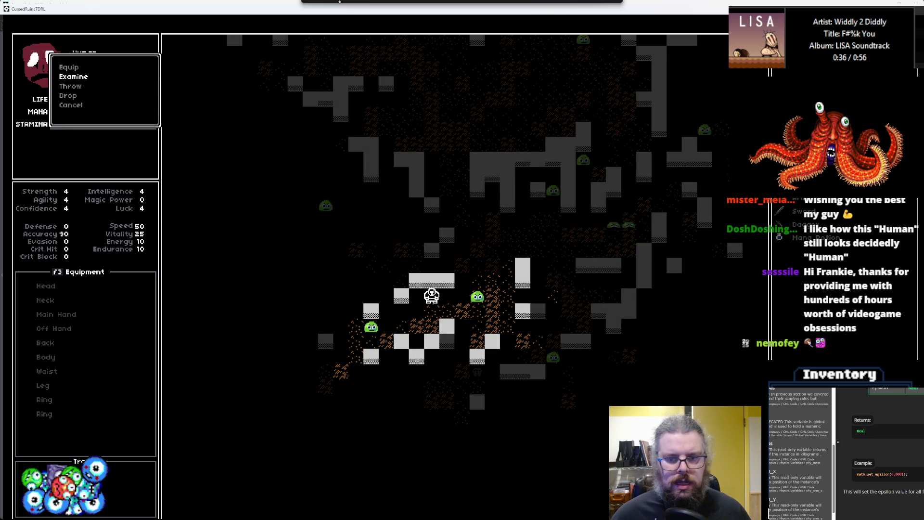
{"action": "key", "text": "p"}
{"action": "key", "text": "p"}
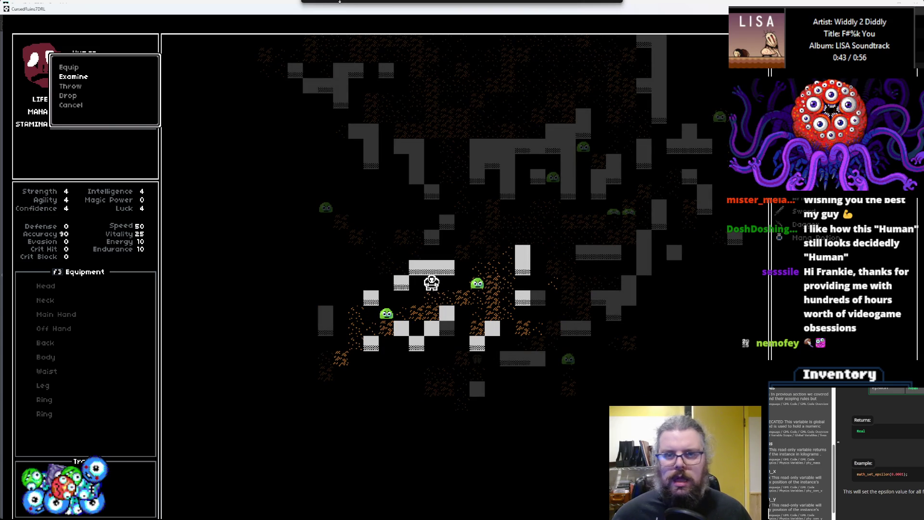
{"action": "key", "text": "Escape"}
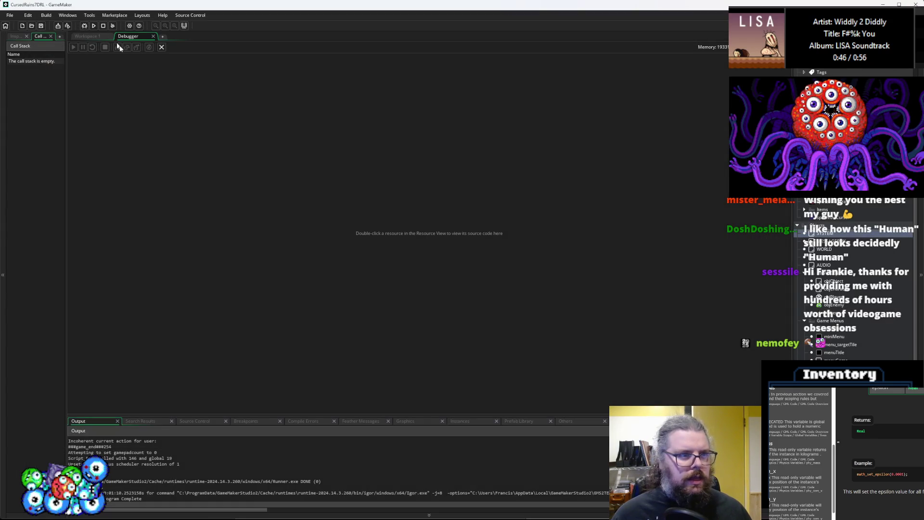
Step: Relaunch the game in debug mode and start a New Game
{"action": "left_click", "coordinate": [162, 46]}
{"action": "left_click", "coordinate": [72, 21]}
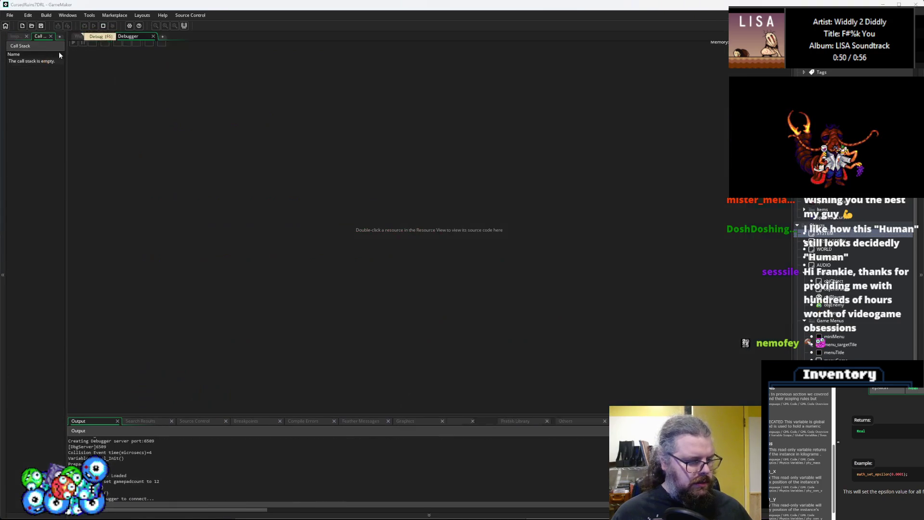
{"action": "double_click", "coordinate": [501, 2]}
{"action": "key", "text": "Return"}
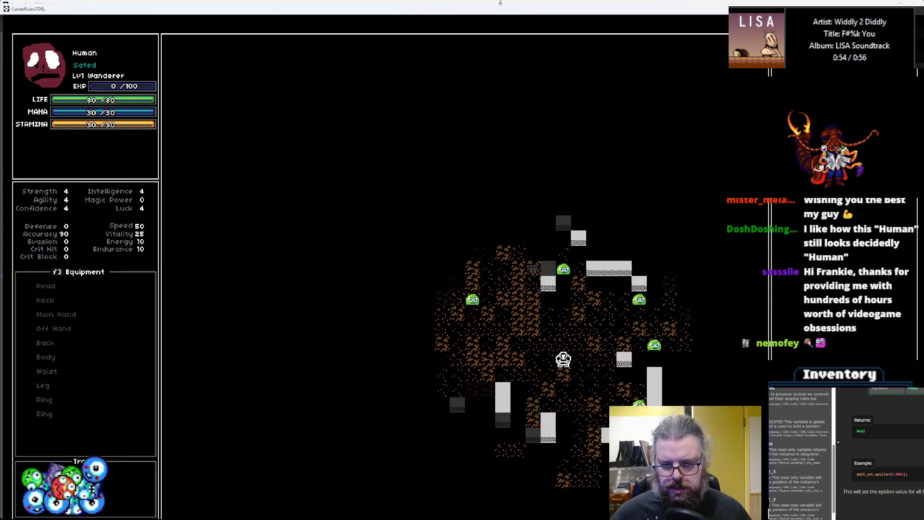
Step: Walk up to the chest, pick up the Mana Potion, and wait a turn
{"action": "key", "text": "Left"}
{"action": "key", "text": "Left"}
{"action": "key", "text": "Left"}
{"action": "key", "text": "Up"}
{"action": "key", "text": "Up"}
{"action": "key", "text": "Up"}
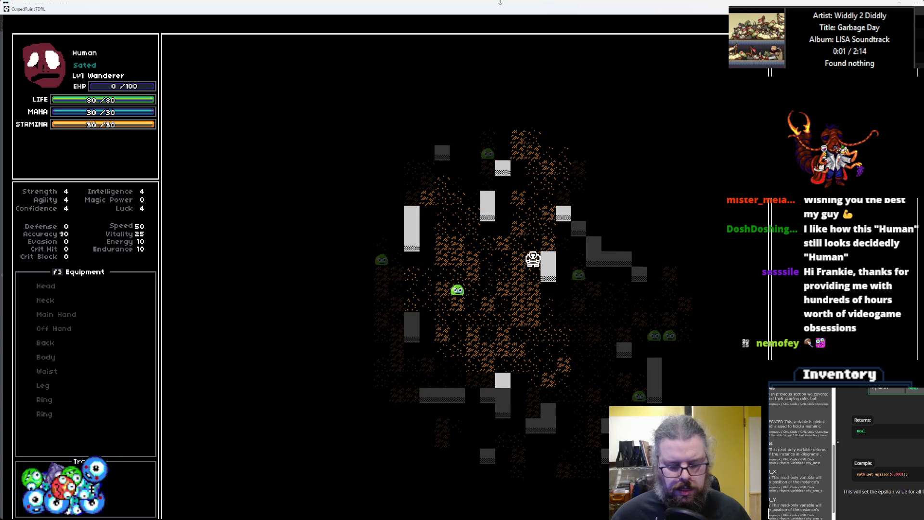
{"action": "key", "text": "Left"}
{"action": "key", "text": "Left"}
{"action": "key", "text": "Left"}
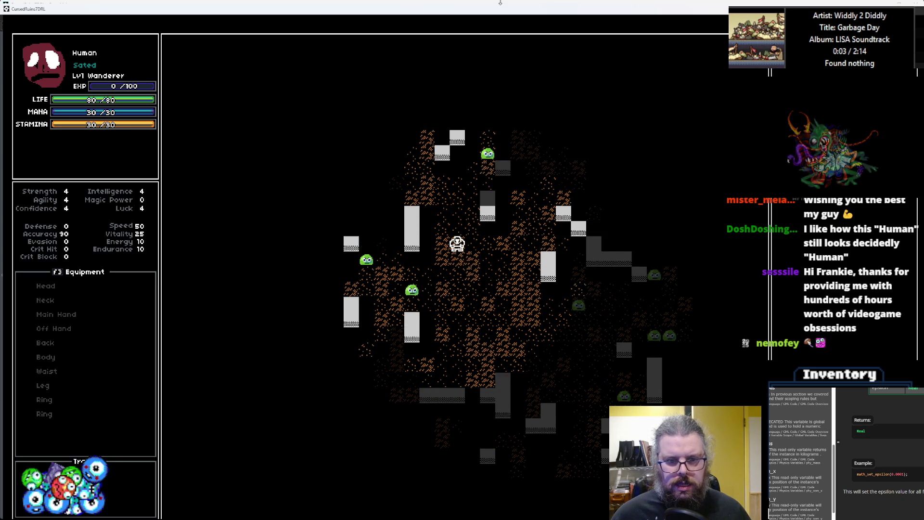
{"action": "key", "text": "Up"}
{"action": "key", "text": "Up"}
{"action": "key", "text": "Up"}
{"action": "key", "text": "Right"}
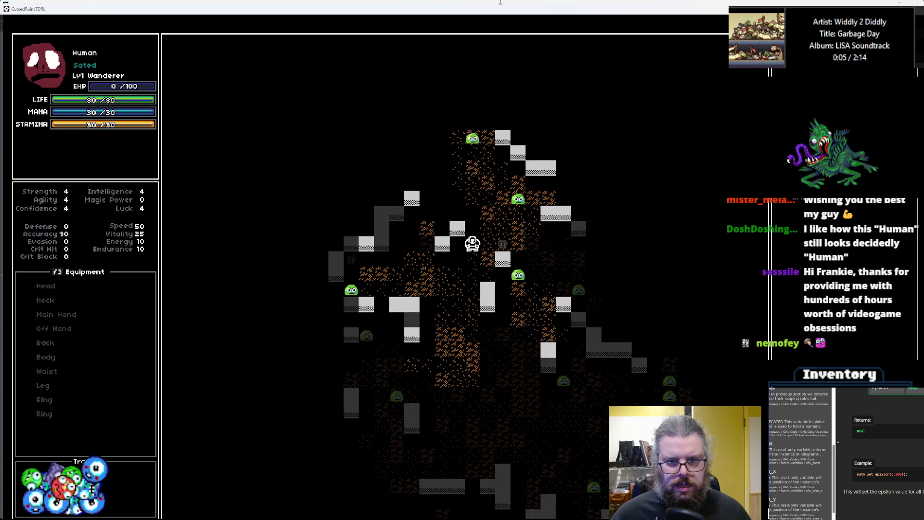
{"action": "key", "text": "Up"}
{"action": "key", "text": "Up"}
{"action": "key", "text": "Up"}
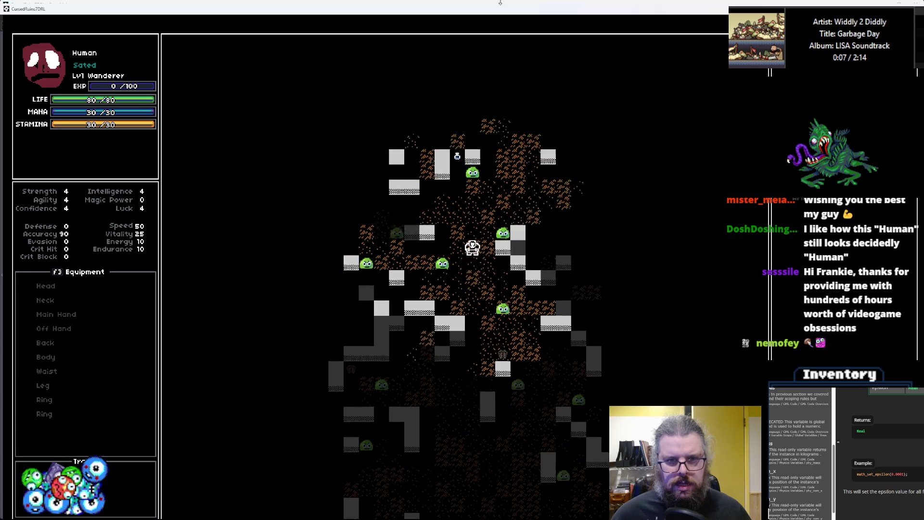
{"action": "key", "text": "Up"}
{"action": "key", "text": "Up"}
{"action": "key", "text": "Up"}
{"action": "key", "text": "Left"}
{"action": "key", "text": "Up"}
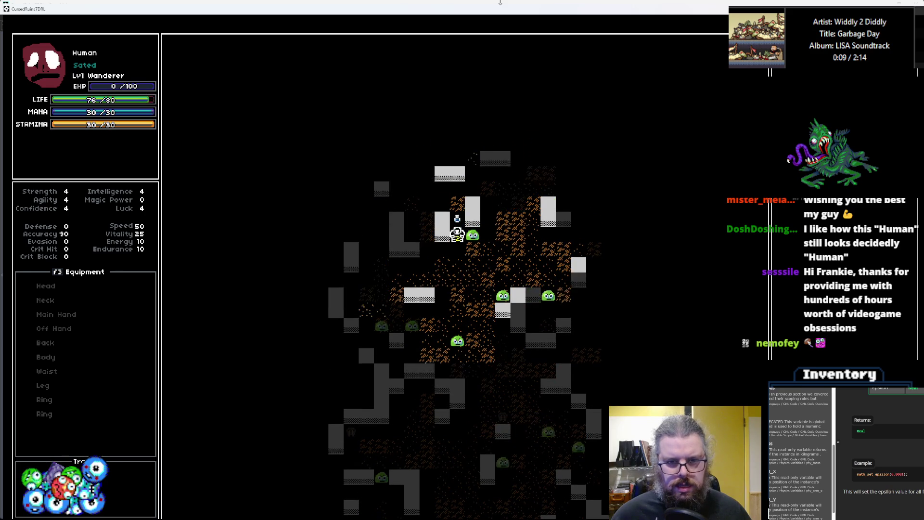
{"action": "key", "text": "Up"}
{"action": "key", "text": "Down"}
{"action": "key", "text": "Down"}
{"action": "key", "text": "Down"}
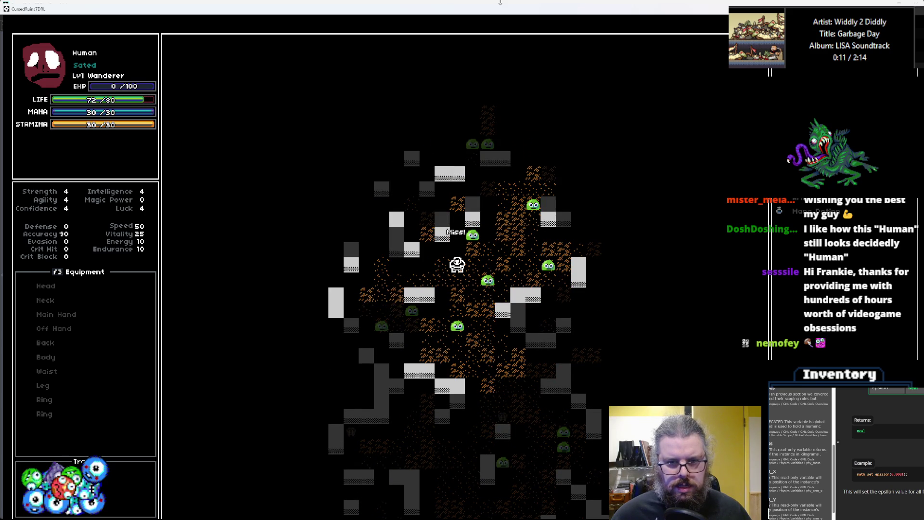
{"action": "key", "text": "period"}
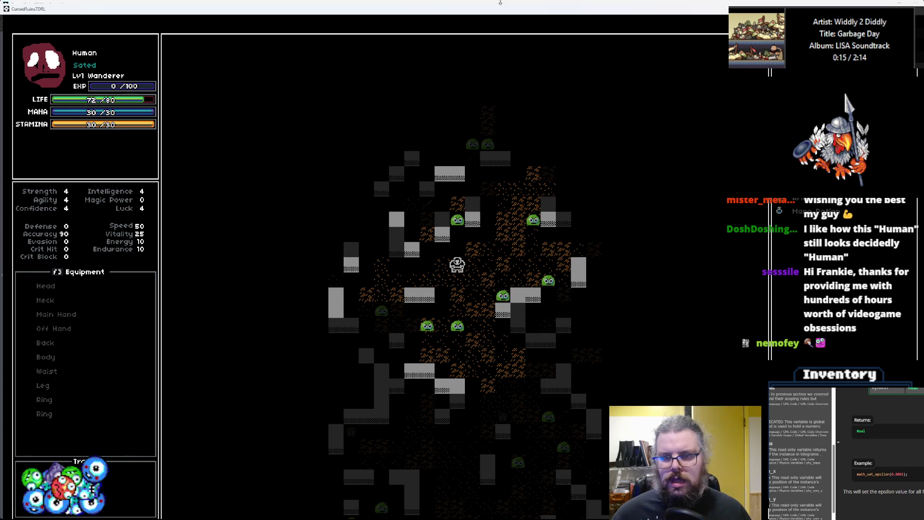
Step: From the inventory, throw the carried item at the slime above
{"action": "key", "text": "i"}
{"action": "key", "text": "Return"}
{"action": "key", "text": "Down"}
{"action": "key", "text": "Down"}
{"action": "key", "text": "Return"}
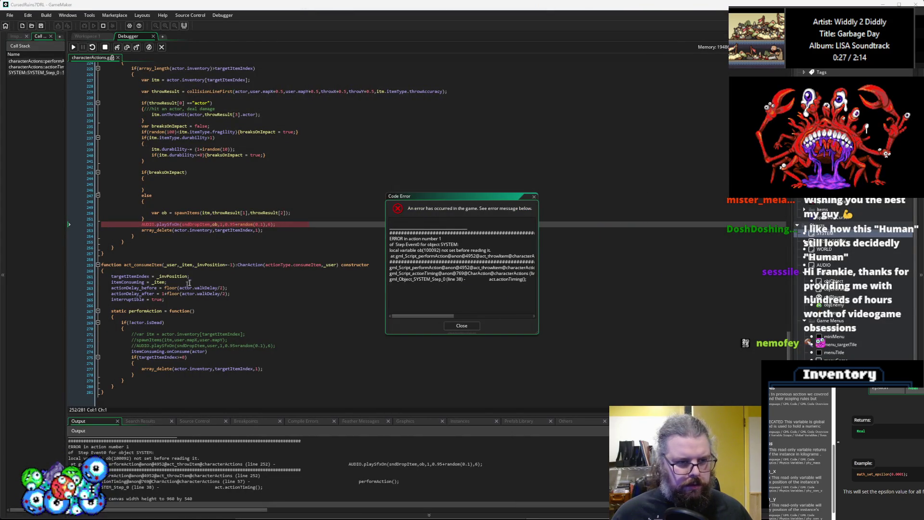
Step: Inspect the drop-sound call on line 252 and dismiss the Code Error report
{"action": "scroll", "coordinate": [210, 266], "scroll_direction": "up", "scroll_amount": 2}
{"action": "left_click", "coordinate": [209, 266]}
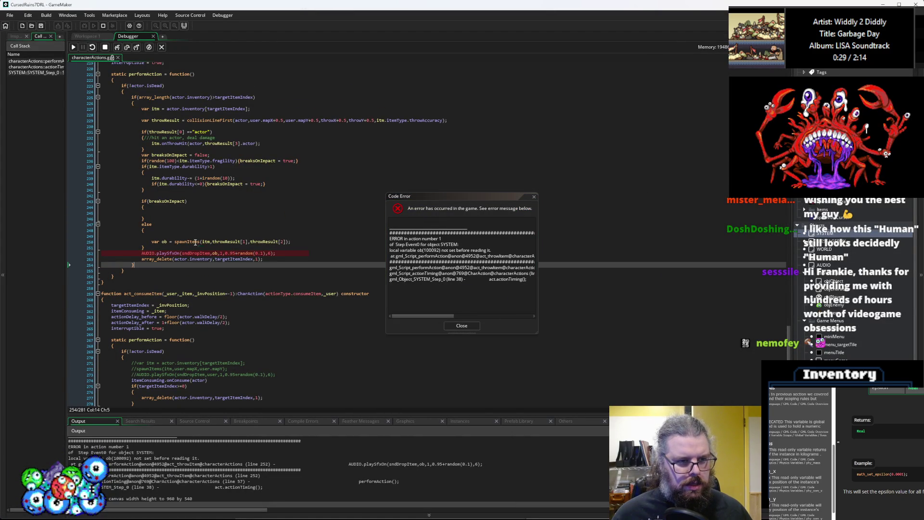
{"action": "left_click", "coordinate": [215, 253]}
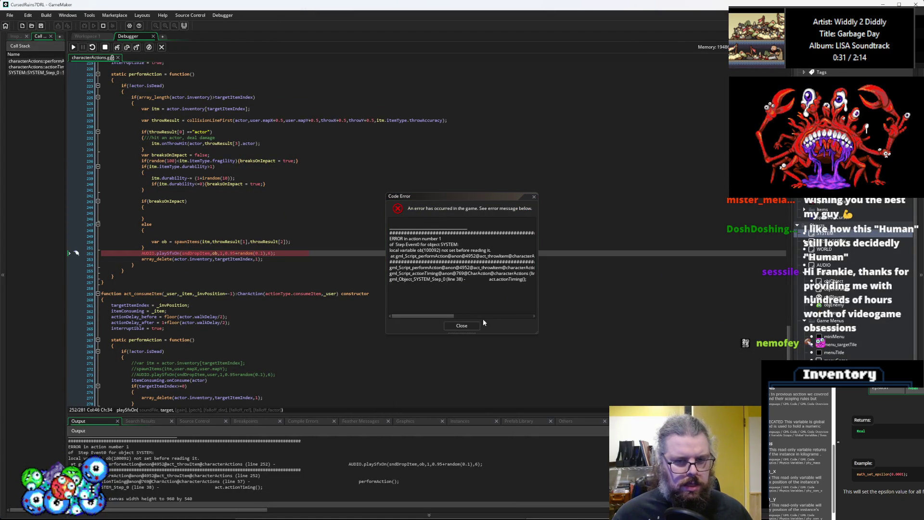
{"action": "left_click", "coordinate": [462, 326]}
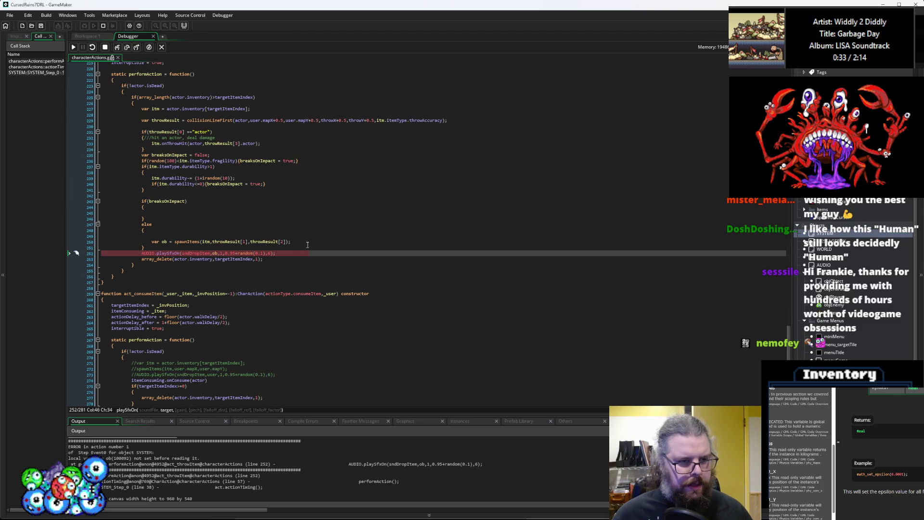
Step: Move the AUDIO.playSfxOn line below the spawnItem call, save, and end debugging
{"action": "key", "text": "End"}
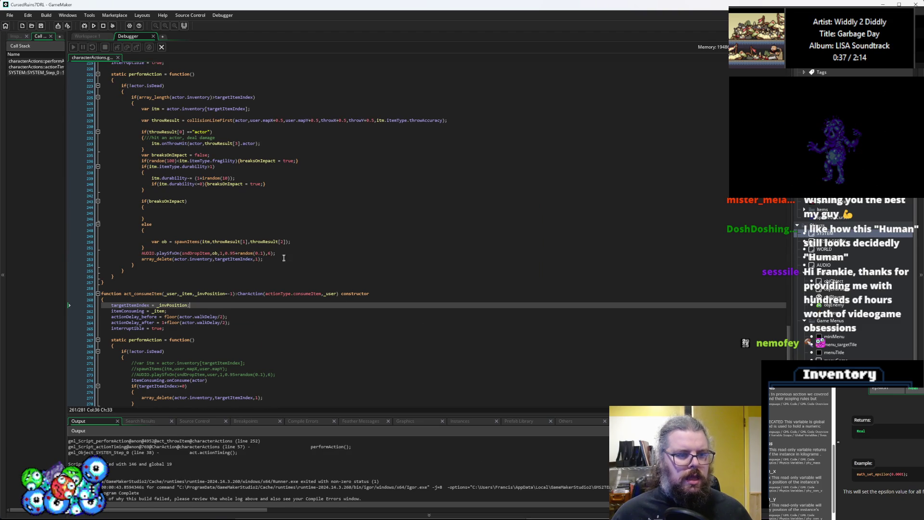
{"action": "left_click_drag", "start_coordinate": [284, 255], "coordinate": [141, 254]}
{"action": "key", "text": "ctrl+c"}
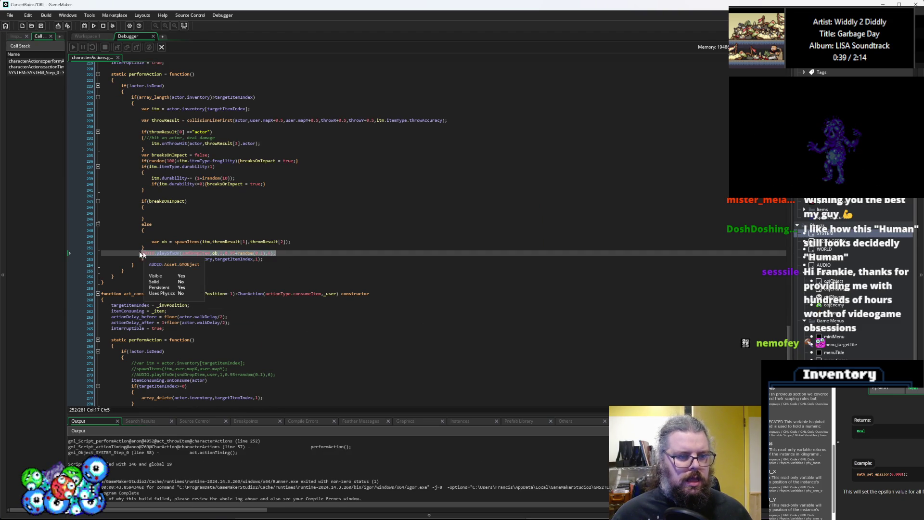
{"action": "key", "text": "Delete"}
{"action": "left_click", "coordinate": [306, 241]}
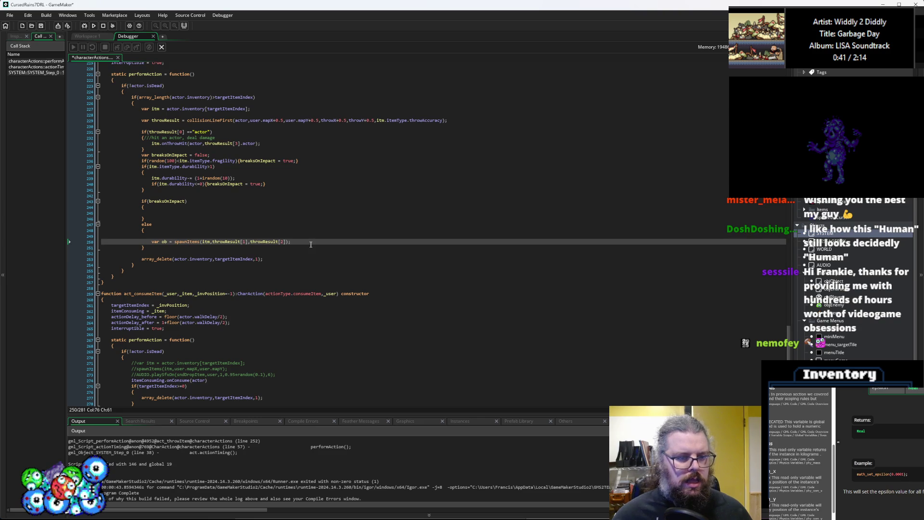
{"action": "key", "text": "Return"}
{"action": "key", "text": "ctrl+v"}
{"action": "key", "text": "Up"}
{"action": "key", "text": "Up"}
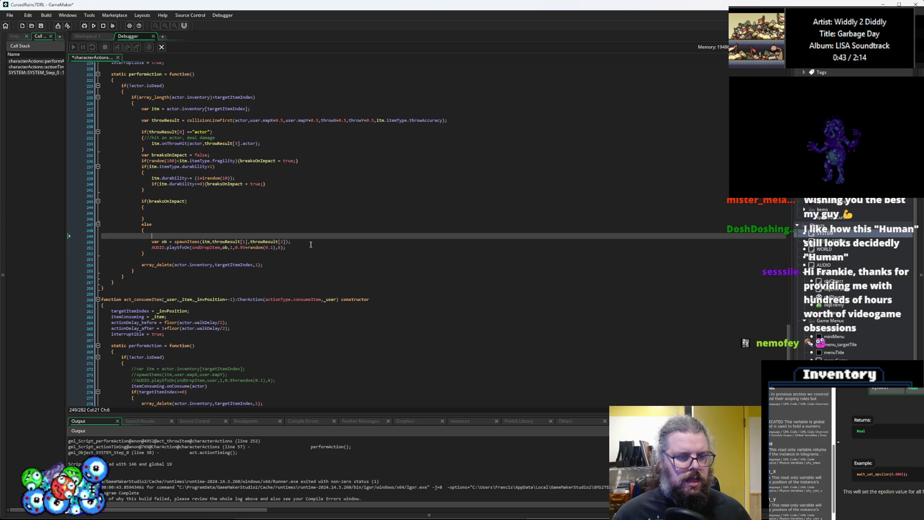
{"action": "key", "text": "BackSpace"}
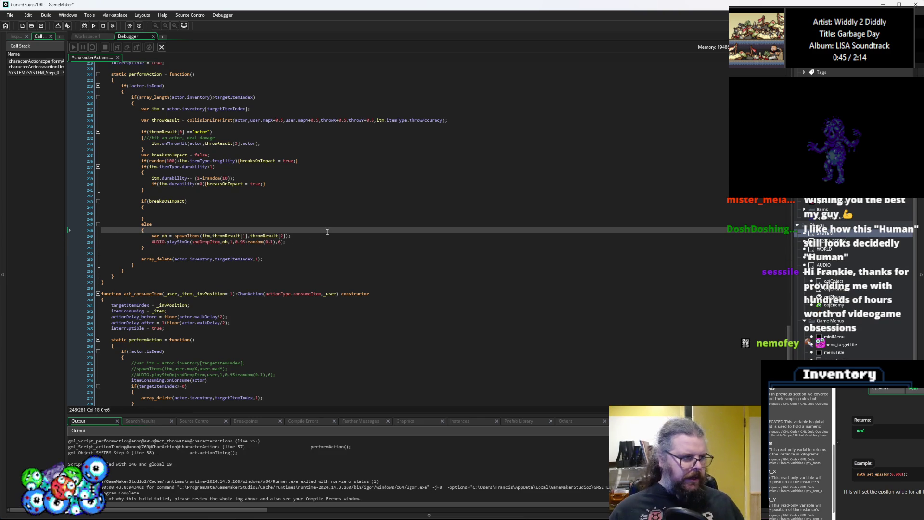
{"action": "key", "text": "ctrl+s"}
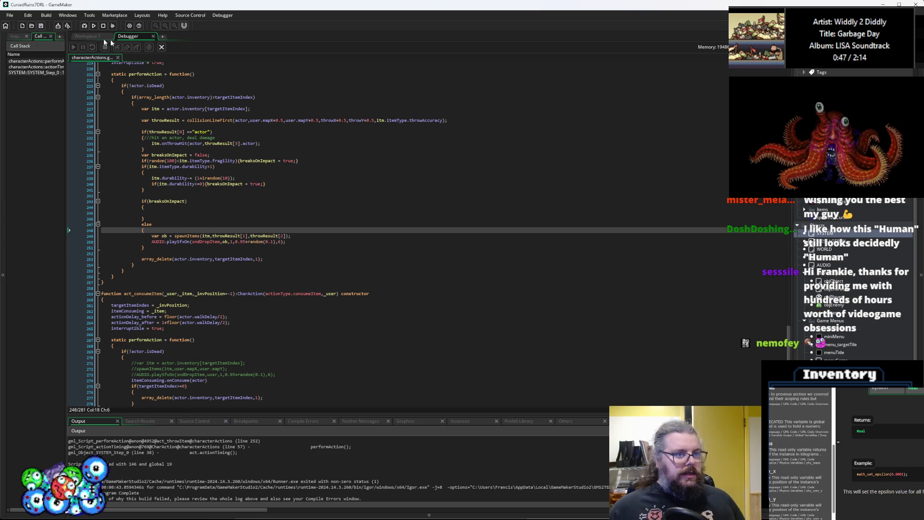
{"action": "left_click", "coordinate": [162, 48]}
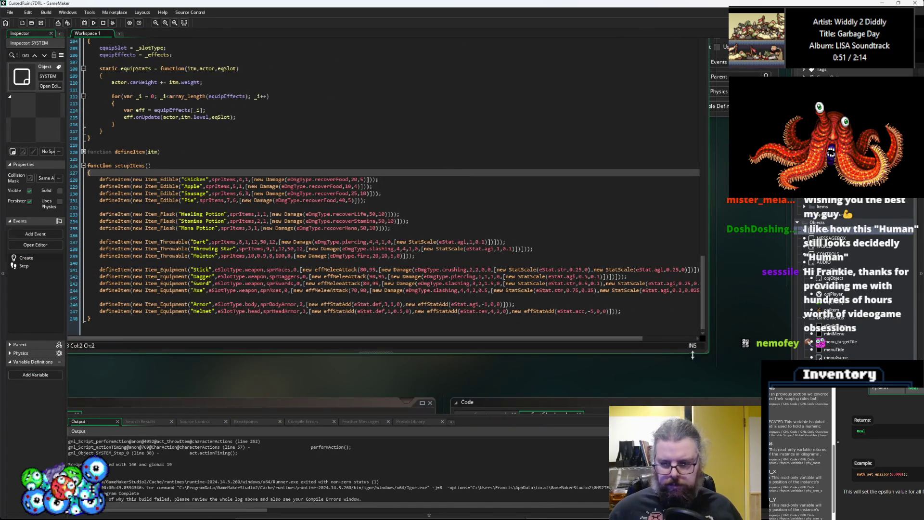
Step: Review the edible and Healing Potion definitions in setupItems
{"action": "left_click", "coordinate": [295, 193]}
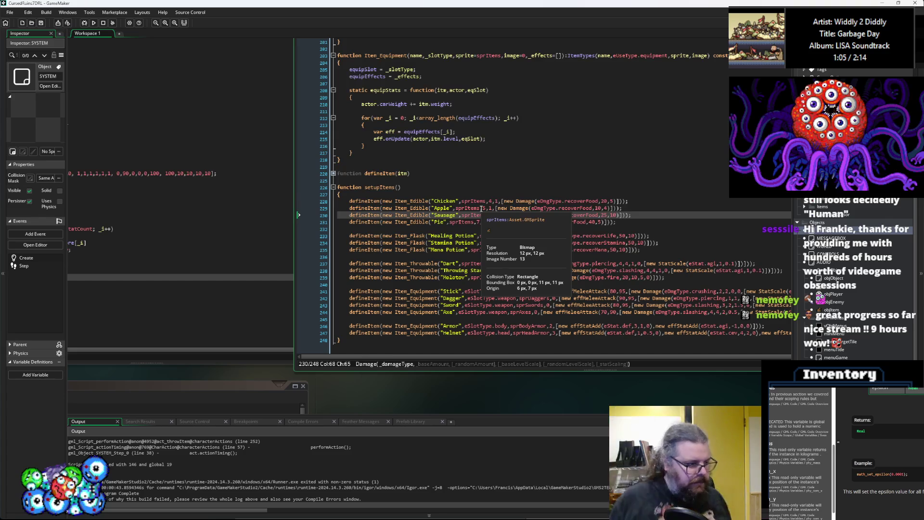
{"action": "left_click", "coordinate": [643, 235]}
{"action": "mouse_move", "coordinate": [643, 236]}
{"action": "left_mouse_down"}
{"action": "mouse_move", "coordinate": [241, 281]}
{"action": "mouse_move", "coordinate": [505, 353]}
{"action": "left_mouse_up"}
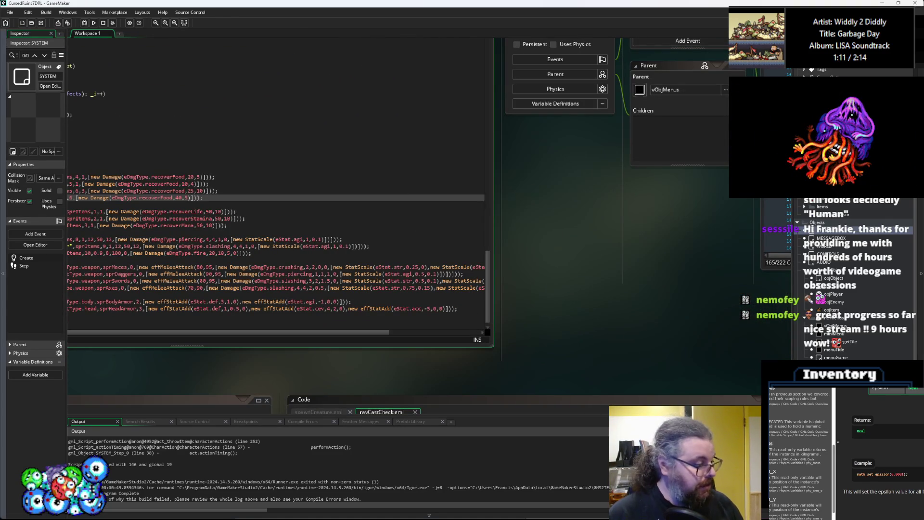
Step: Close Bfxr, switch to the browser's 7DRL Planning tab, and close the GameMaker Manual tab
{"action": "key", "text": "alt+Tab"}
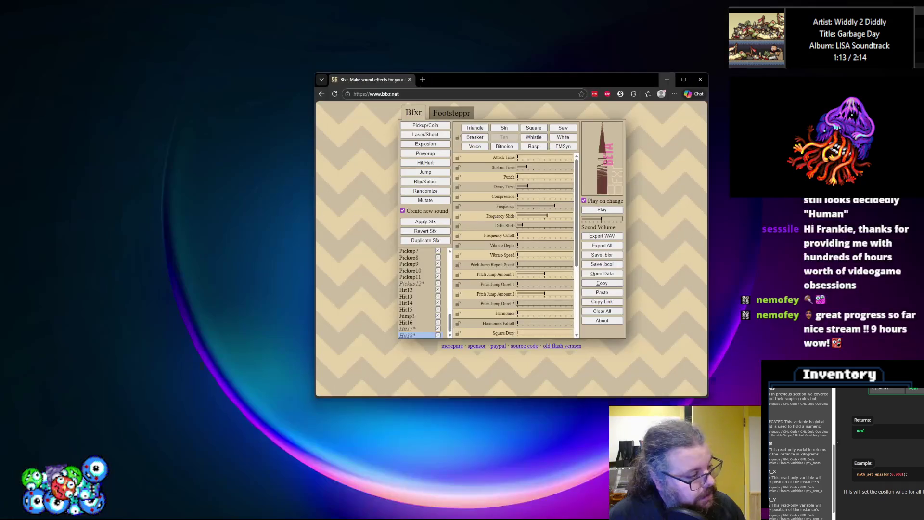
{"action": "left_click", "coordinate": [699, 81]}
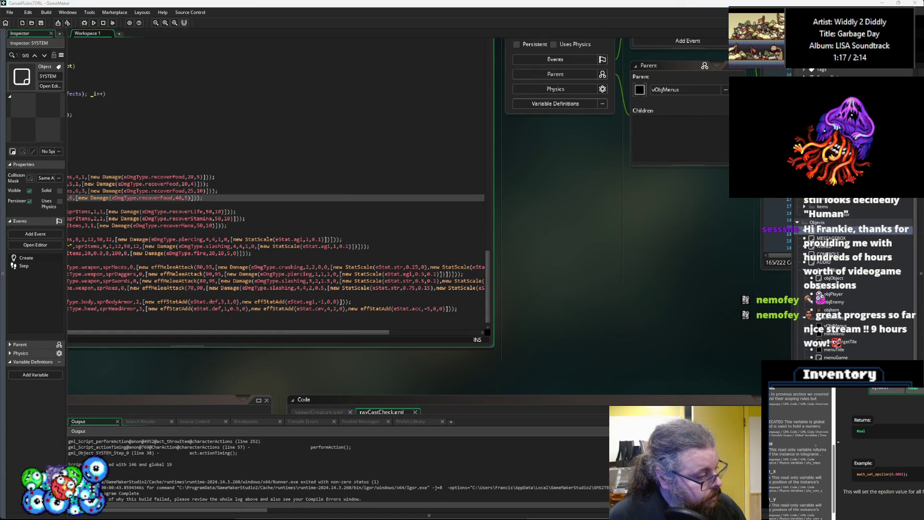
{"action": "key", "text": "alt+Tab"}
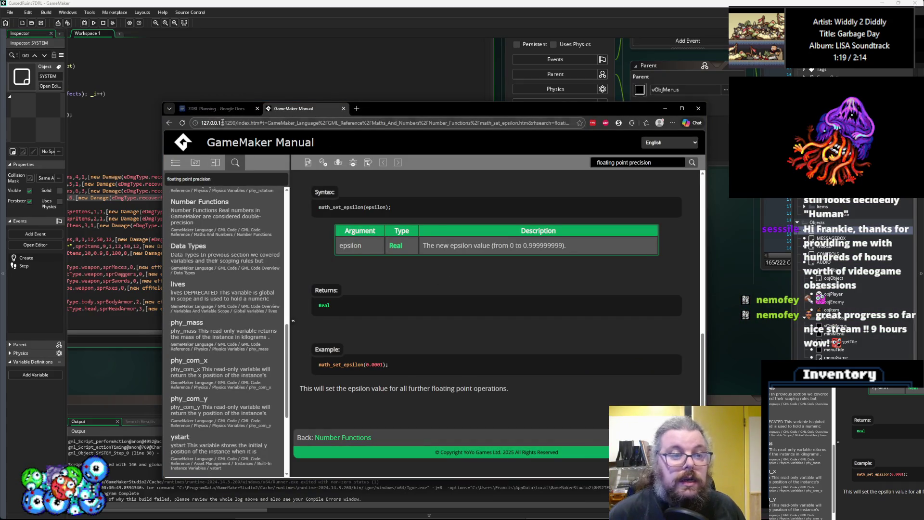
{"action": "key", "text": "ctrl+Tab"}
{"action": "left_click", "coordinate": [343, 109]}
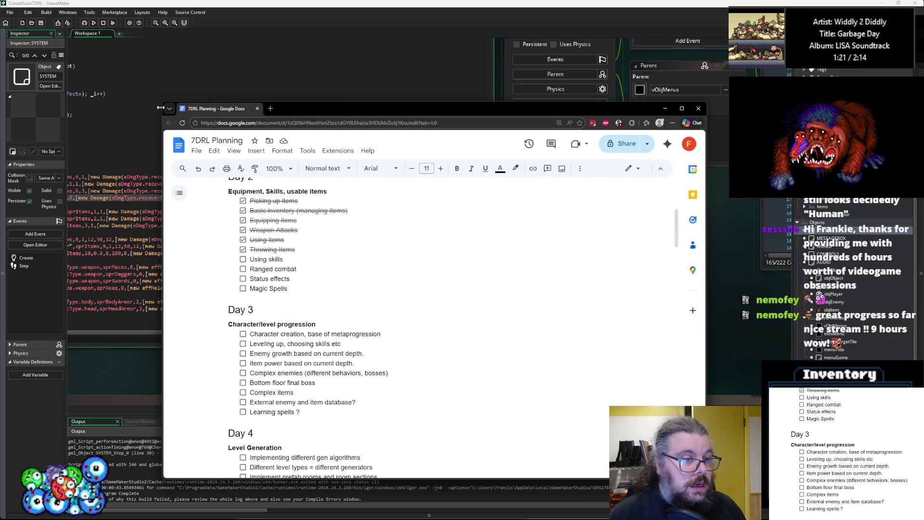
Step: Narrow the browser window, then minimise it to return to GameMaker
{"action": "left_click_drag", "start_coordinate": [161, 104], "coordinate": [249, 114]}
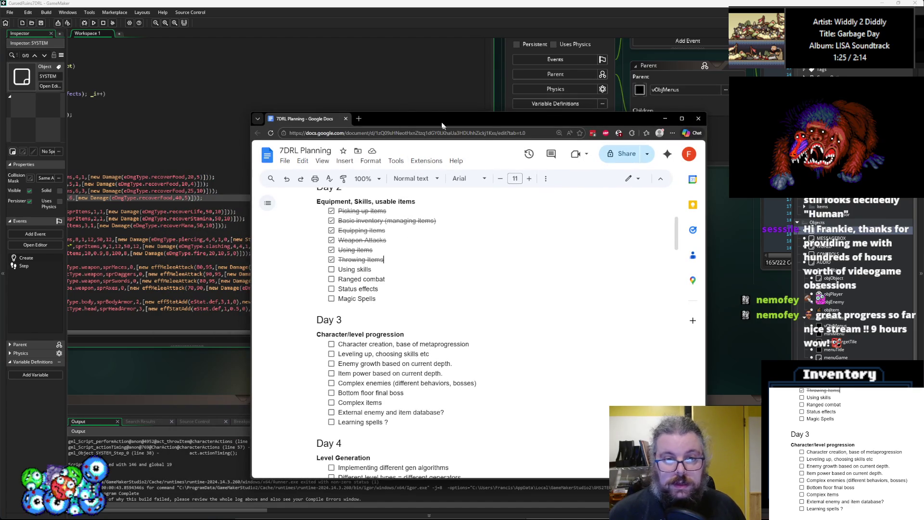
{"action": "key", "text": "super+Down"}
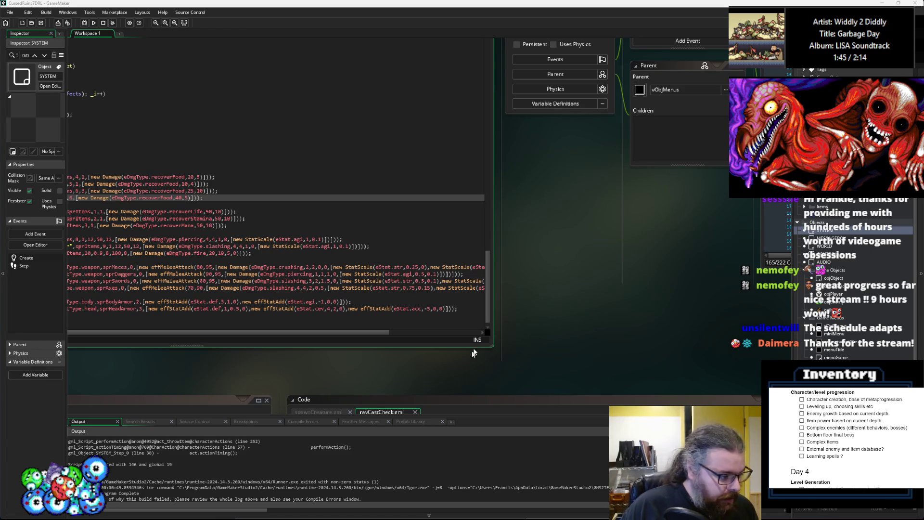
Step: Bring setupItems' food, flask, throwable and equipment definitions fully into view
{"action": "left_click", "coordinate": [416, 261]}
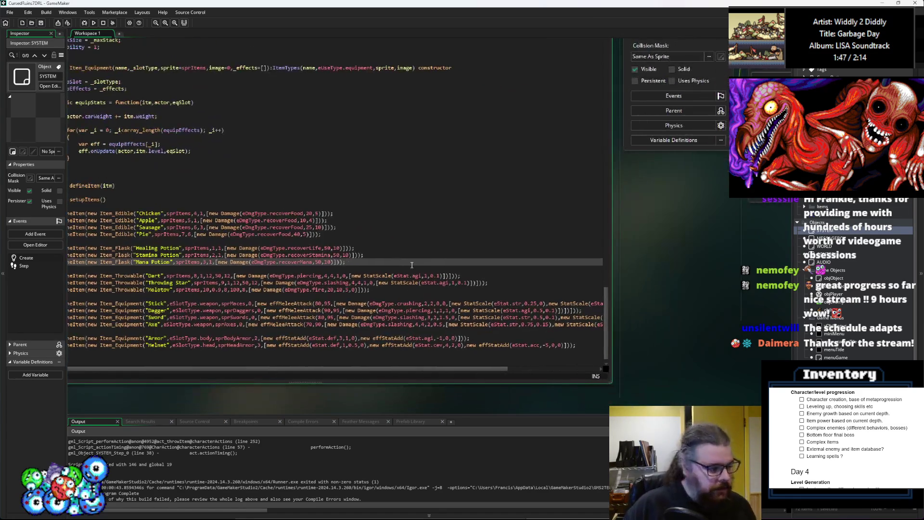